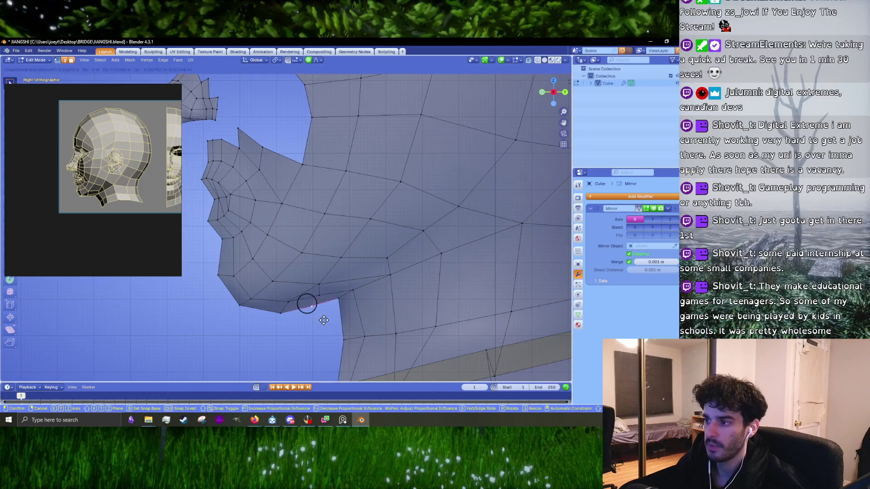
- Raise the lower jaw vertices toward the reference profile line
left_click(325, 322)
scroll(333, 288, "up", 2)
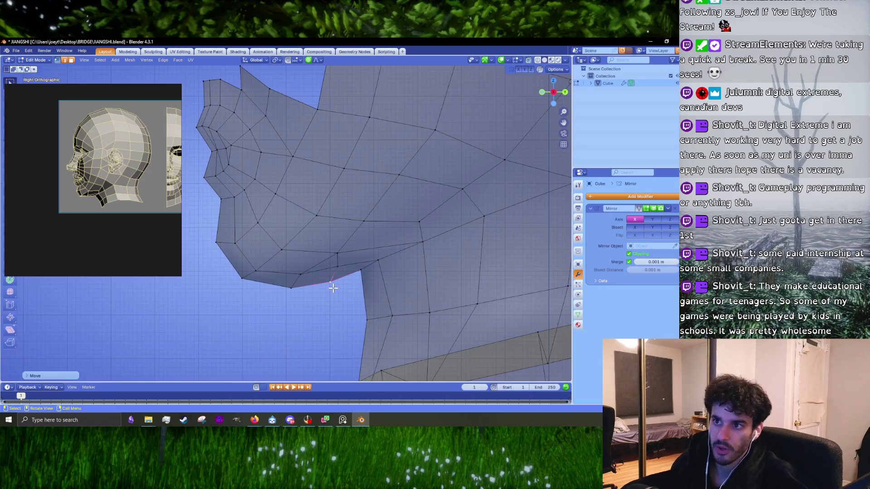
left_click(256, 273)
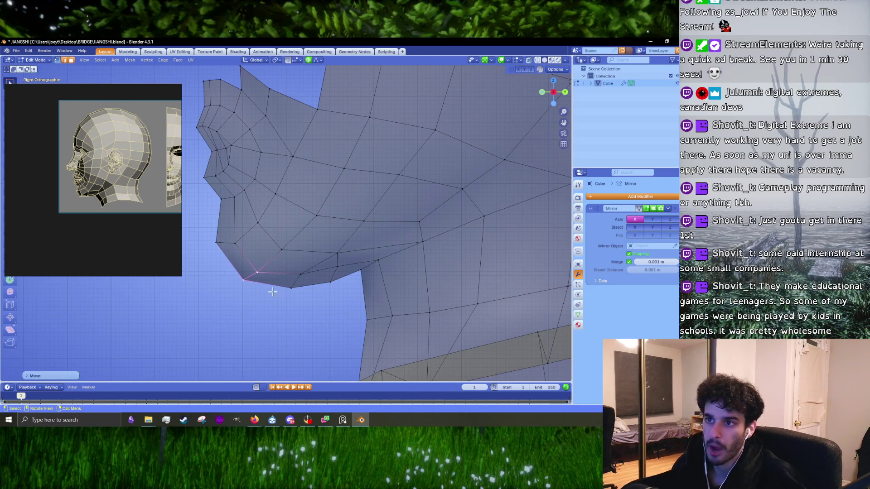
scroll(289, 281, "up", 1)
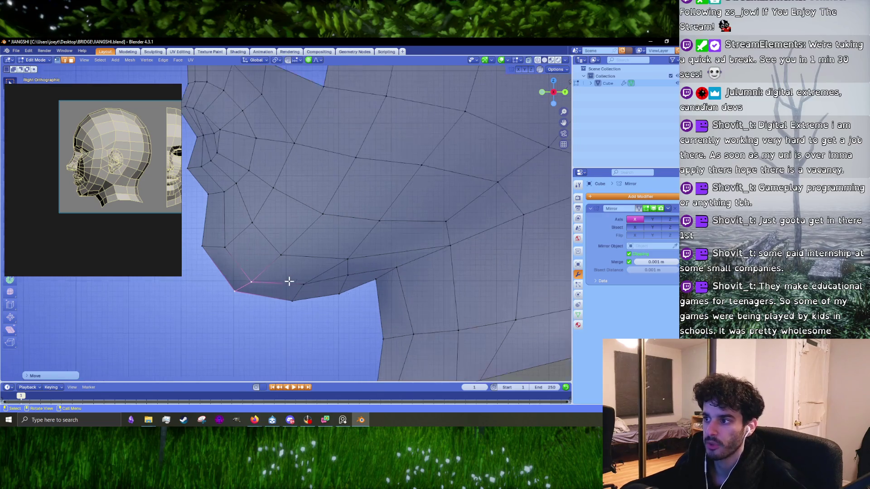
left_click(222, 257)
key("g")
left_click(237, 249)
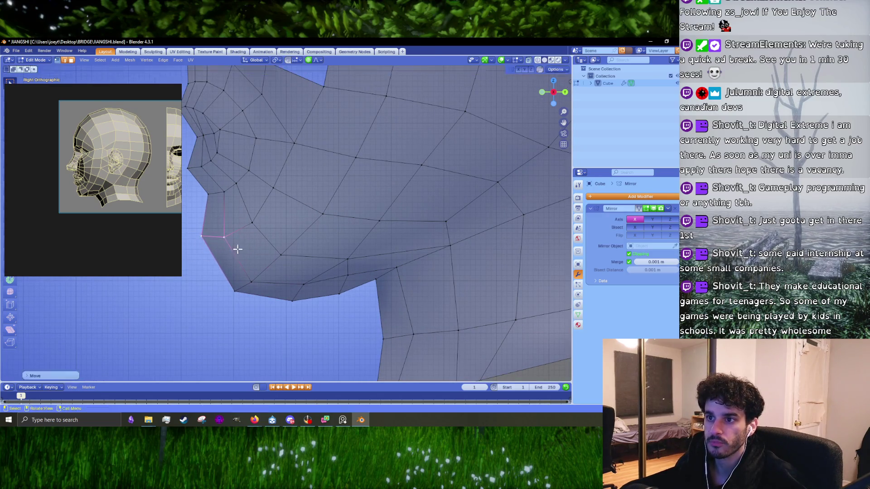
- Move the lower jaw edge up-left and raise the chin vertex onto the reference
left_click(243, 287)
key("g")
left_click(228, 275)
left_click_drag(260, 282, 304, 301)
key("g")
left_click(309, 307)
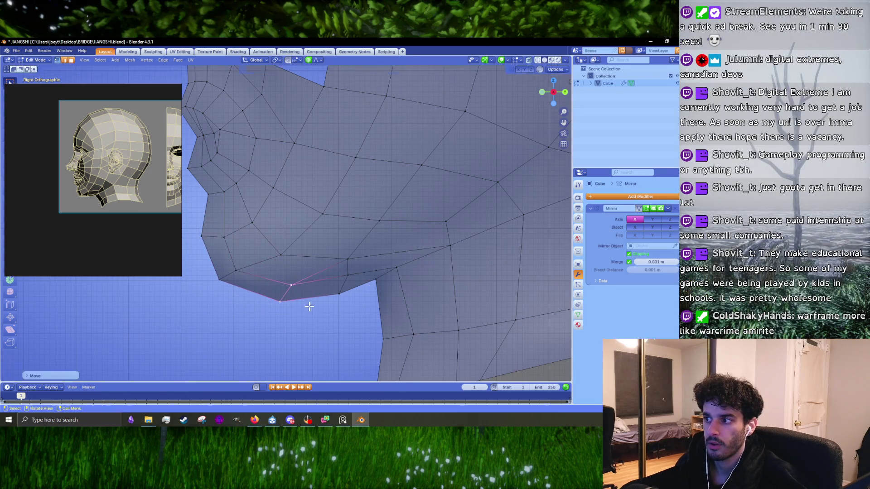
- Soft-move a jaw-line vertex to tighten the jaw contour
left_click(347, 275)
key("g")
left_click(347, 309)
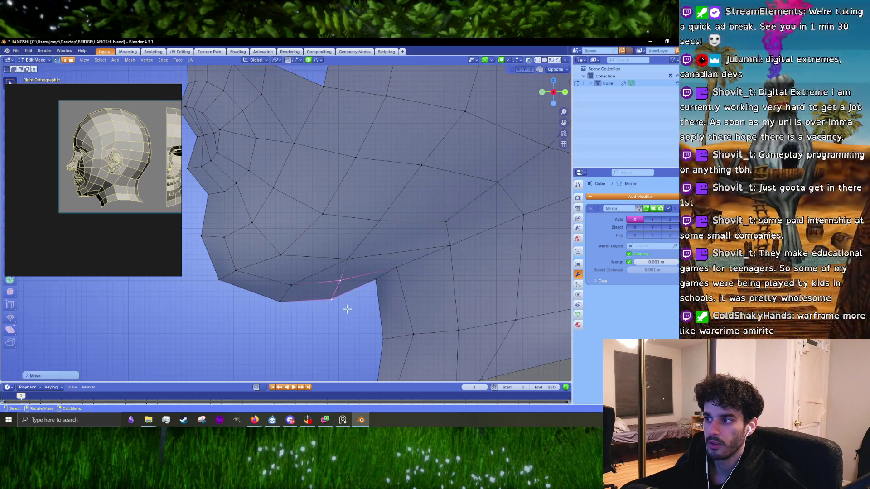
key("g")
left_click(352, 297)
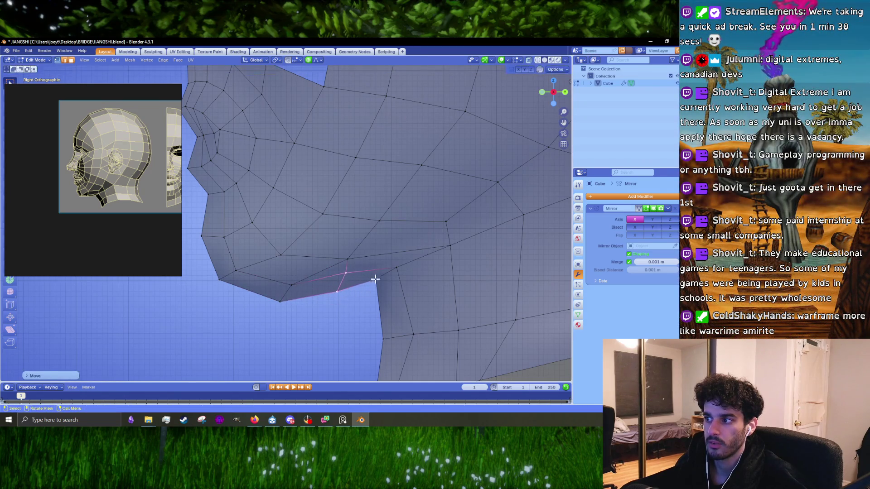
- Move the vertex at the back of the jaw up and right onto the profile
left_click(377, 283)
key("g")
left_click(375, 290)
key("g")
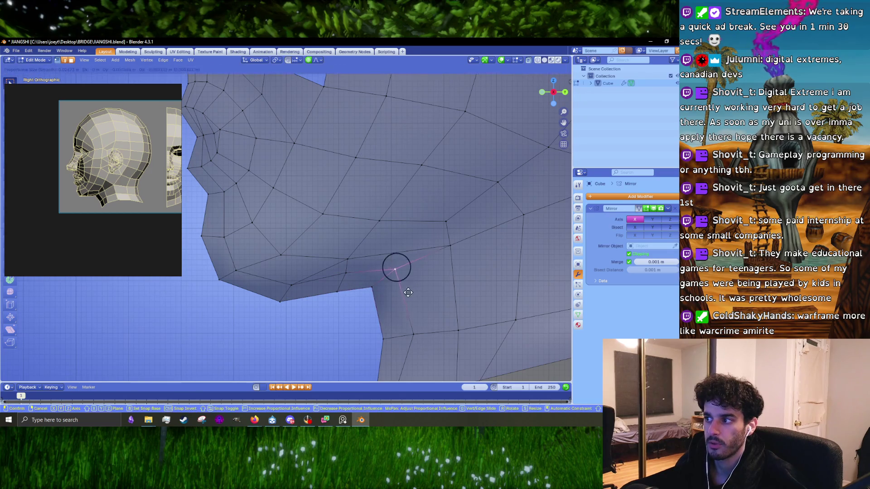
left_click(397, 268)
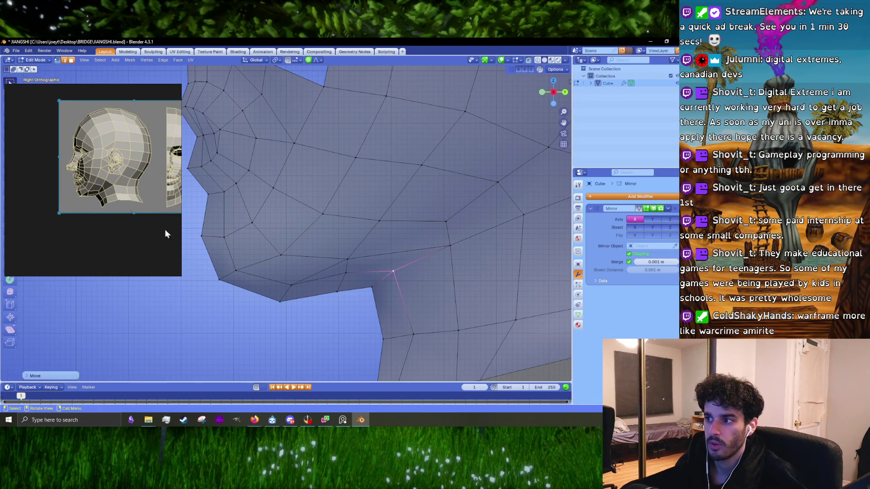
- Raise the chin's bottom vertex and leave the neighbouring chin vertex unchanged, then orbit into perspective
left_click(279, 301)
key("g")
left_click(278, 294)
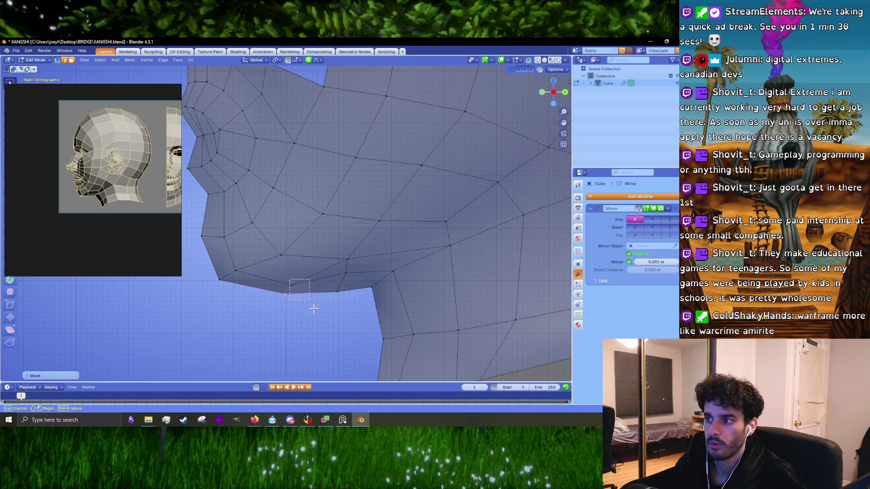
left_click(291, 284)
key("g")
left_click(316, 305)
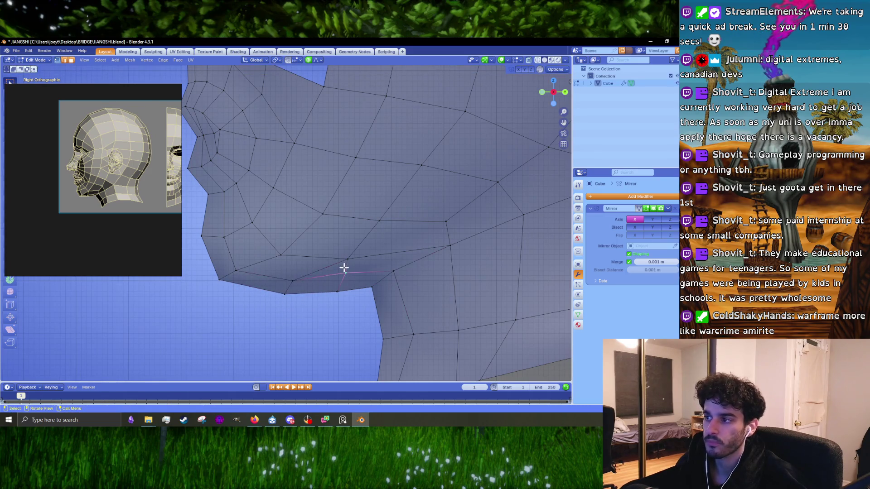
mouse_move(343, 268)
middle_mouse_down()
mouse_move(408, 173)
mouse_move(529, 42)
middle_mouse_up()
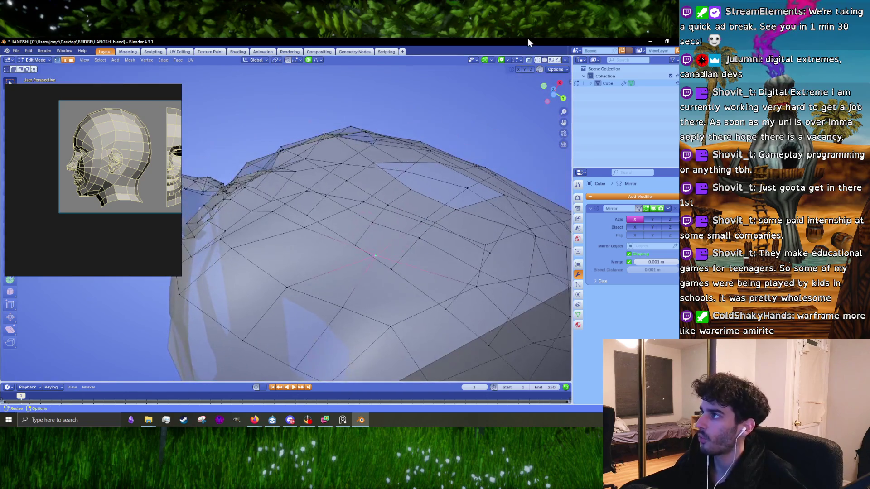
- Soft-move the selected vertex on the side of the face
mouse_move(480, 140)
middle_mouse_down()
mouse_move(370, 251)
mouse_move(352, 250)
mouse_move(340, 274)
mouse_move(399, 257)
mouse_move(446, 223)
middle_mouse_up()
key("g")
left_click(362, 249)
- From front view, slide the jaw vertex along its edge to even the jaw line
key("KP_1")
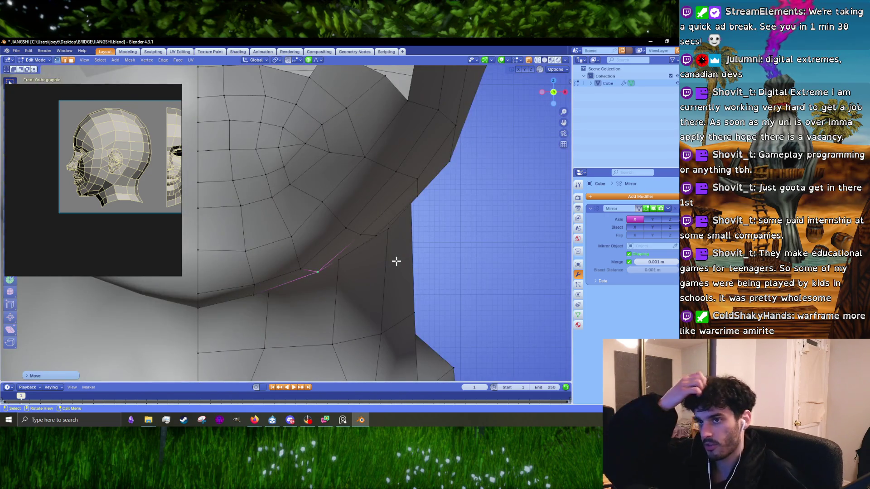
scroll(396, 260, "down", 3)
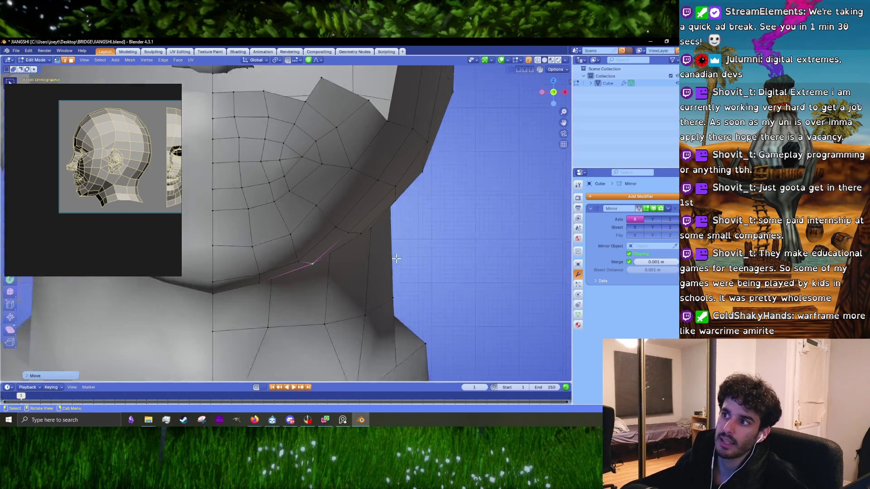
mouse_move(306, 258)
middle_mouse_down()
mouse_move(317, 262)
mouse_move(330, 295)
mouse_move(301, 255)
mouse_move(334, 313)
mouse_move(299, 312)
middle_mouse_up()
key("shift+v")
left_click(299, 253)
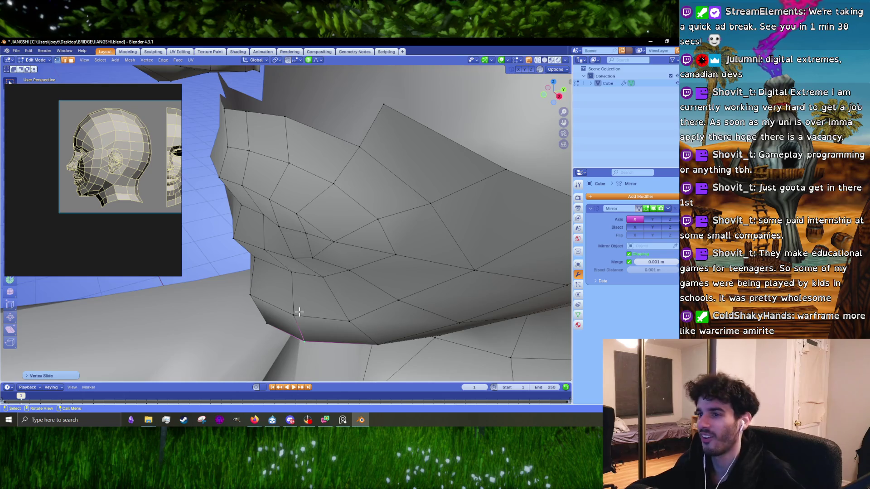
- Look up at the chin from below in front view and soft-move a chin vertex
scroll(299, 308, "down", 3)
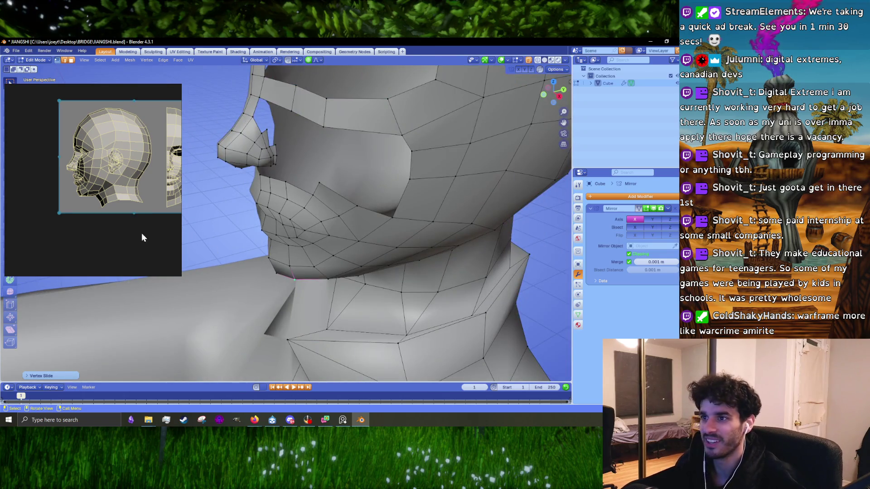
scroll(142, 237, "down", 3)
scroll(138, 207, "up", 5)
key("KP_1")
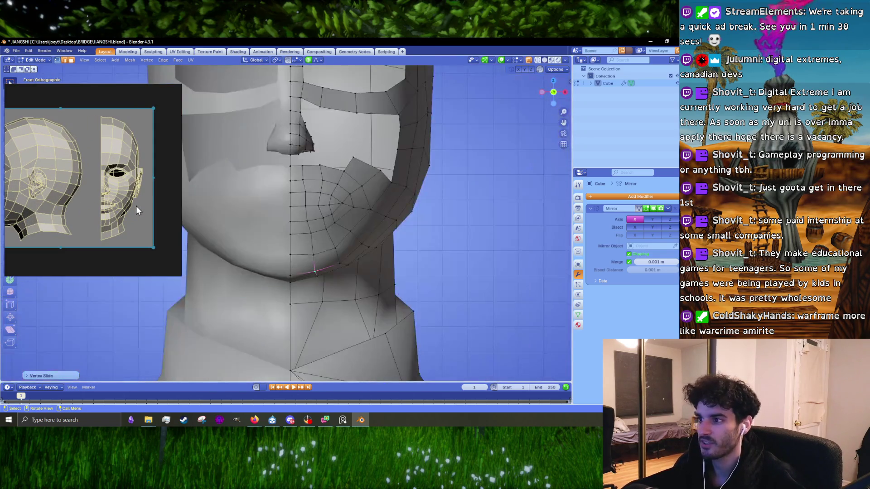
scroll(325, 275, "up", 4)
mouse_move(326, 275)
middle_mouse_down()
mouse_move(334, 254)
mouse_move(338, 261)
mouse_move(318, 275)
mouse_move(324, 287)
mouse_move(328, 256)
middle_mouse_up()
key("g")
scroll(318, 276, "down", 7)
left_click(321, 283)
- Make further soft moves on the chin underside from a more side-on angle
key("g")
key("g")
left_click(297, 221)
mouse_move(295, 219)
middle_mouse_down()
mouse_move(272, 257)
mouse_move(330, 272)
mouse_move(386, 272)
mouse_move(335, 279)
mouse_move(371, 256)
mouse_move(414, 262)
mouse_move(407, 254)
middle_mouse_up()
key("g")
left_click(273, 257)
- Nudge the remaining chin vertices to finish rounding the lower jawline
key("g")
left_click(340, 276)
key("g")
left_click(365, 286)
key("g")
left_click(387, 272)
key("g")
left_click(334, 279)
scroll(394, 249, "up", 4)
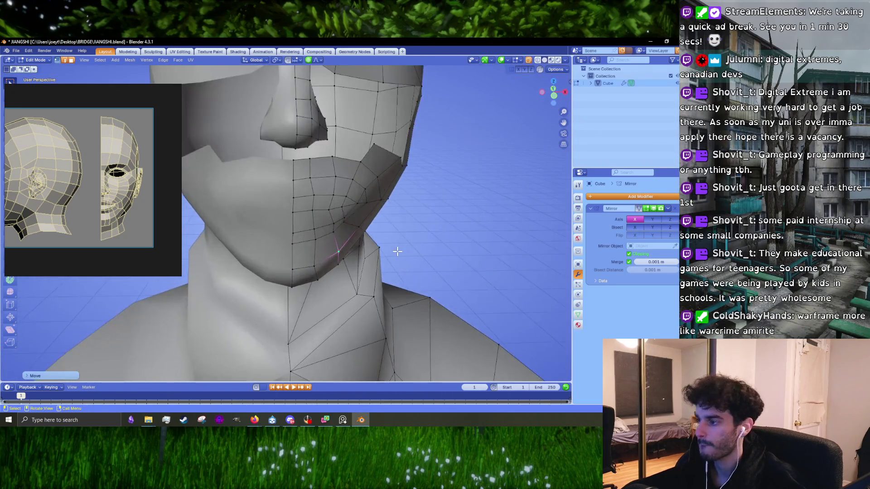
scroll(336, 183, "up", 3)
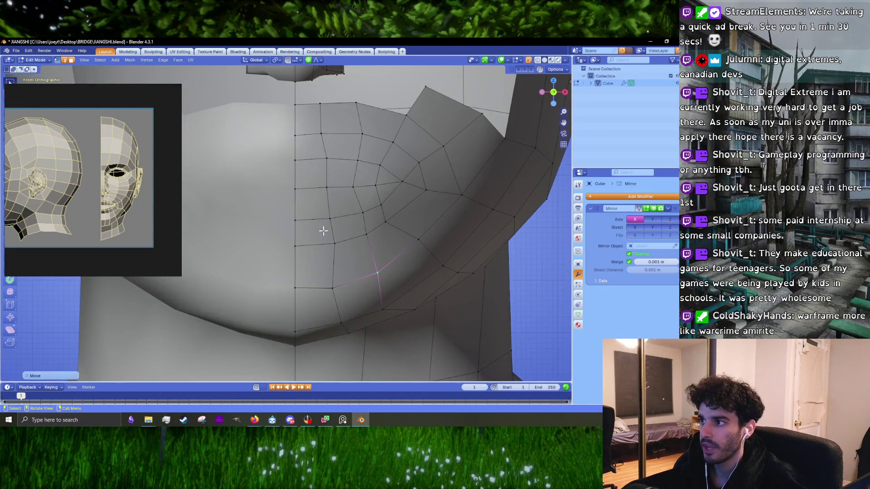
- Soft-move a vertex on the front of the chin
left_click(308, 223)
key("g")
scroll(305, 224, "down", 4)
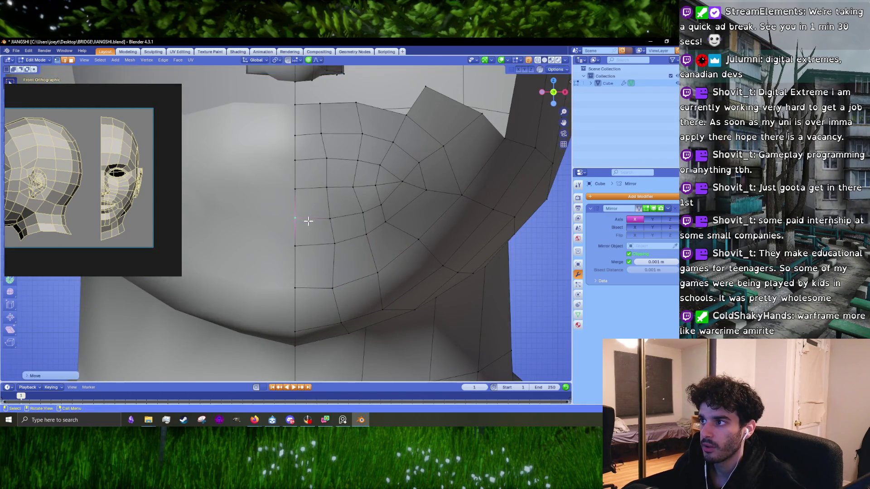
scroll(326, 221, "up", 2)
left_click(326, 219)
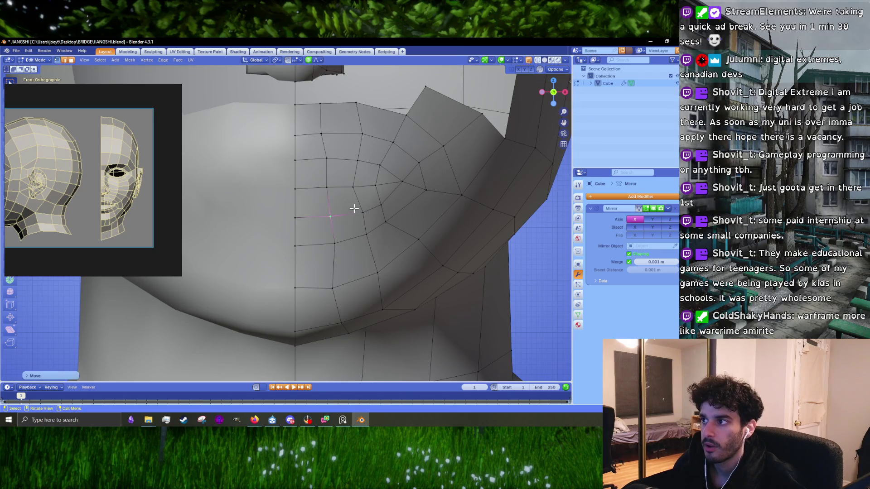
- Box-select chin vertices, then pick a single chin vertex and begin soft-moving it
left_click_drag(280, 156, 367, 160)
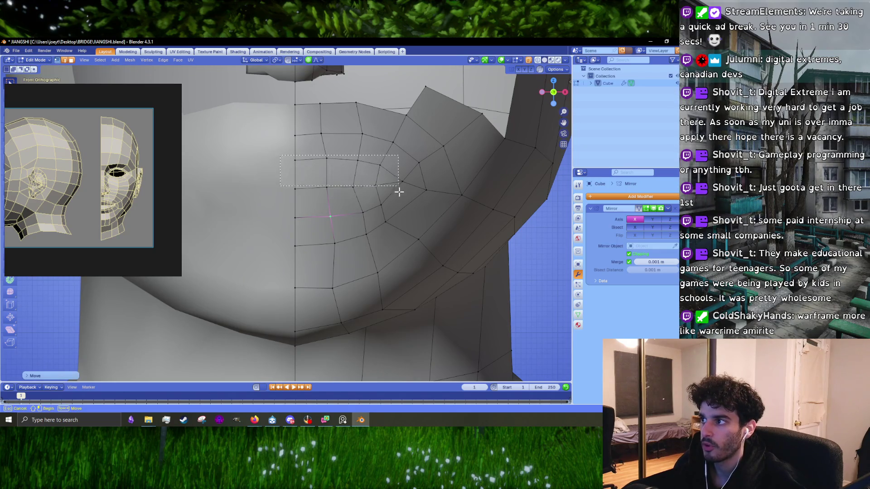
left_click_drag(398, 192, 402, 227)
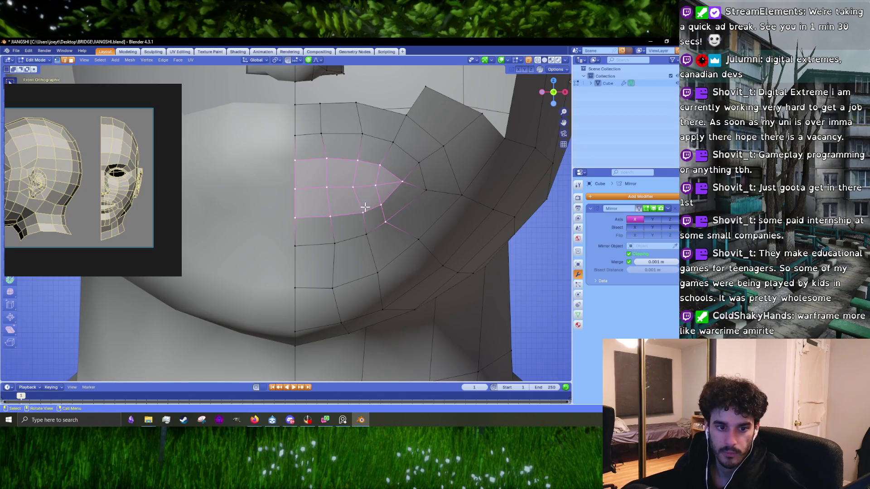
left_click(303, 175)
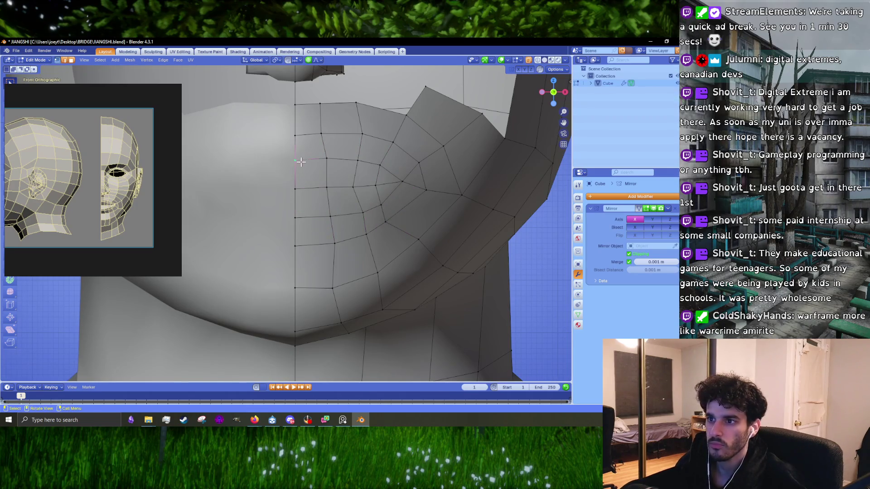
scroll(301, 162, "up", 4)
key("g")
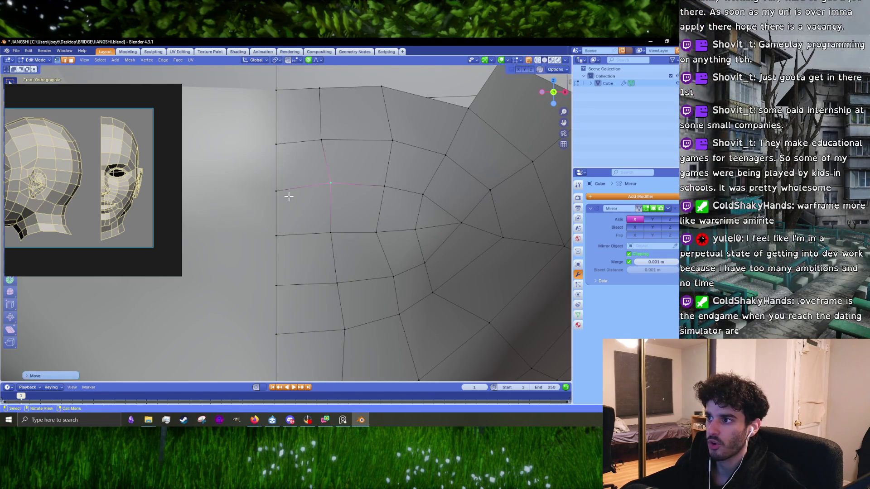
- Place the chin vertex and soft-move a vertex near the chin centre line
left_click(279, 202)
scroll(279, 202, "down", 4)
scroll(279, 202, "down", 5)
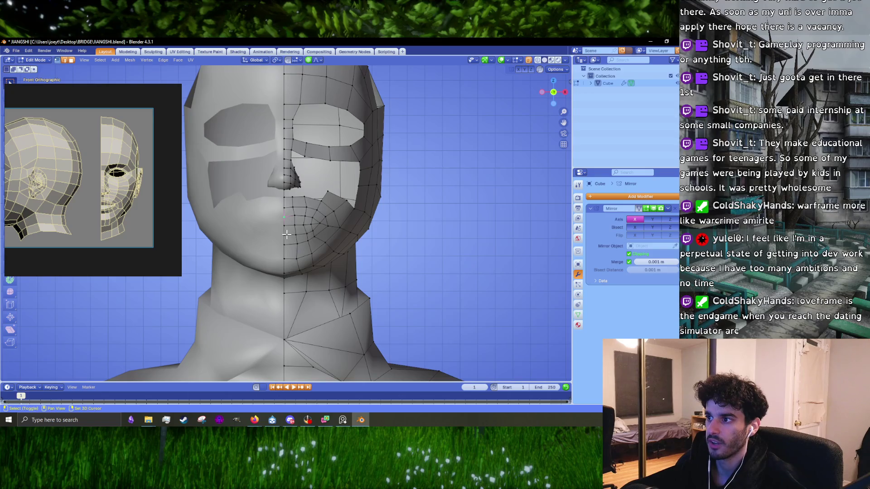
scroll(297, 277, "up", 3)
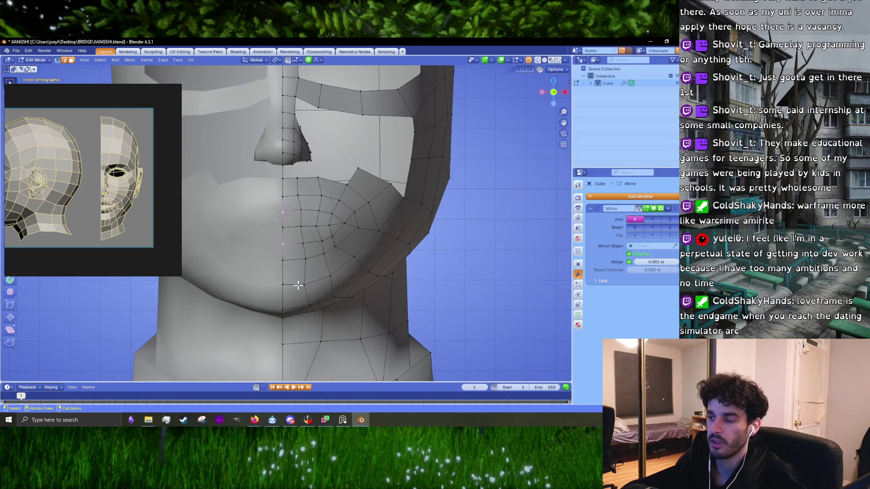
key("g")
left_click(301, 219)
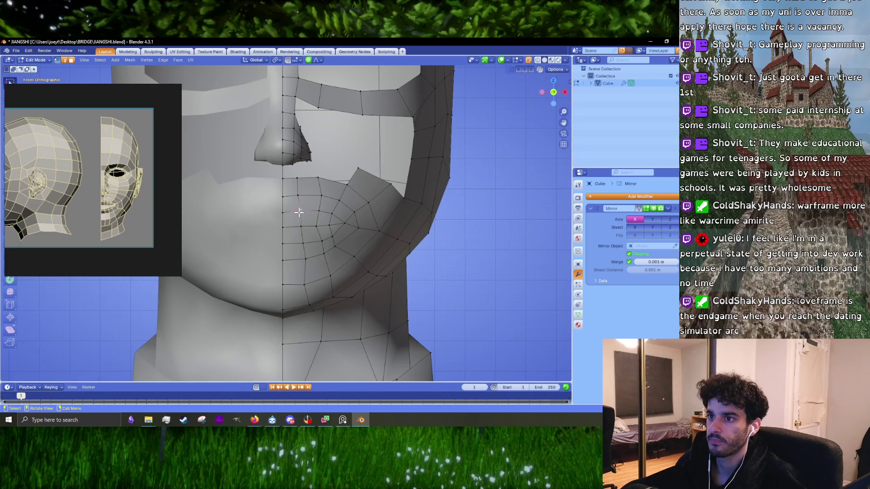
- Move the cheek vertex progressively higher to curve the cheek into the jaw
key("g")
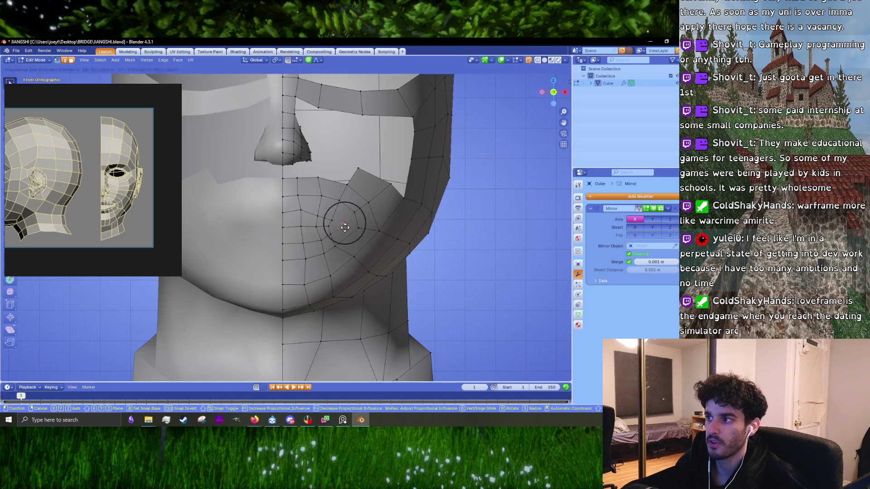
left_click(349, 229)
key("g")
left_click(363, 235)
key("g")
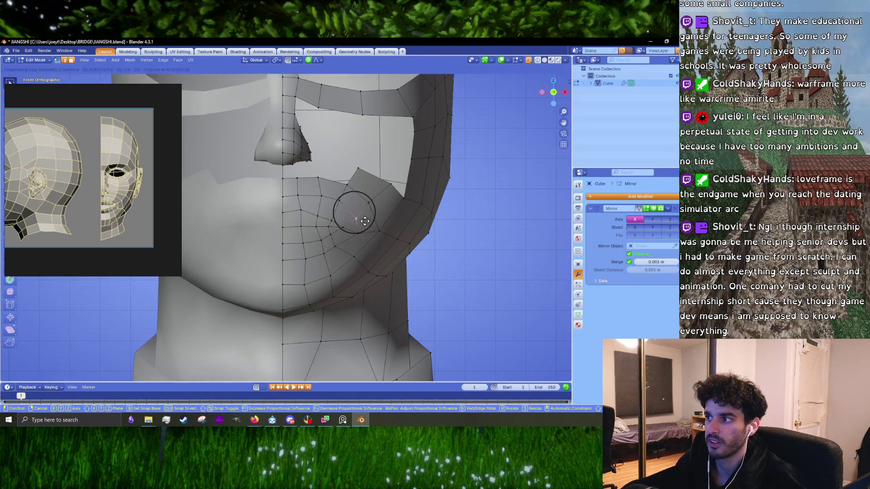
left_click(371, 200)
key("g")
left_click(382, 194)
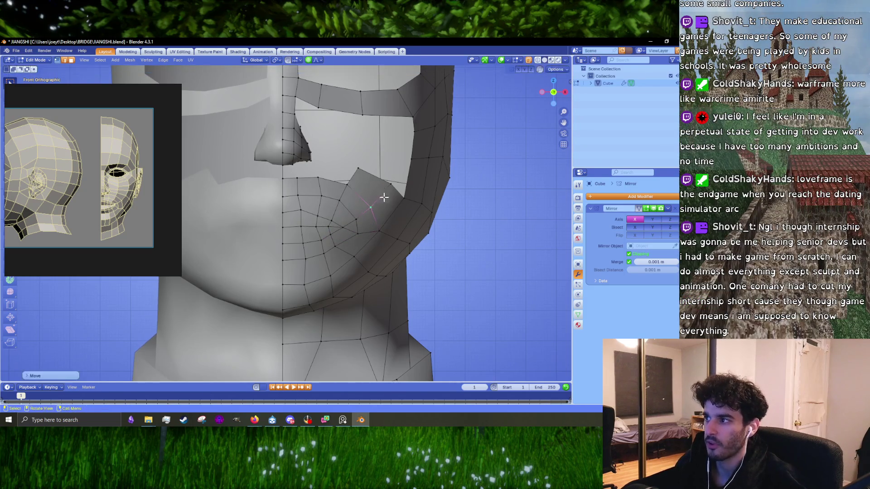
key("g")
left_click(391, 184)
- Nudge a lower cheek vertex and a vertex on the outer jaw edge
left_click(387, 232)
key("g")
left_click(388, 232)
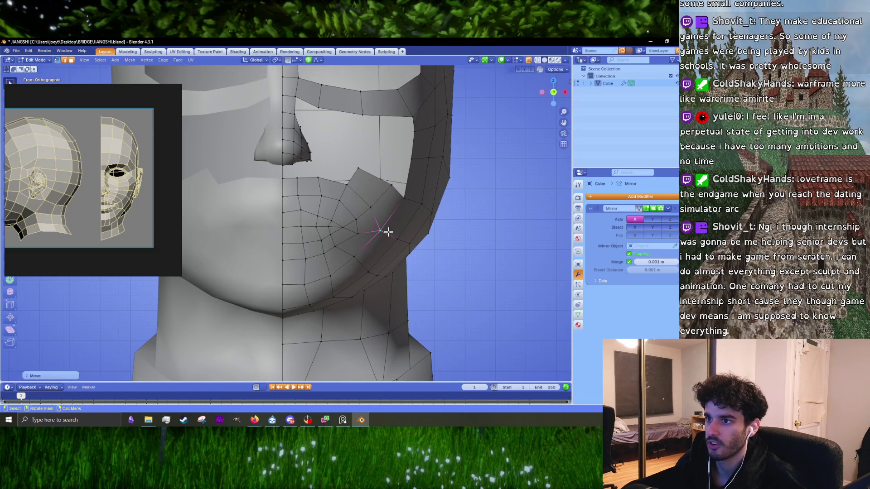
left_click(419, 209)
key("g")
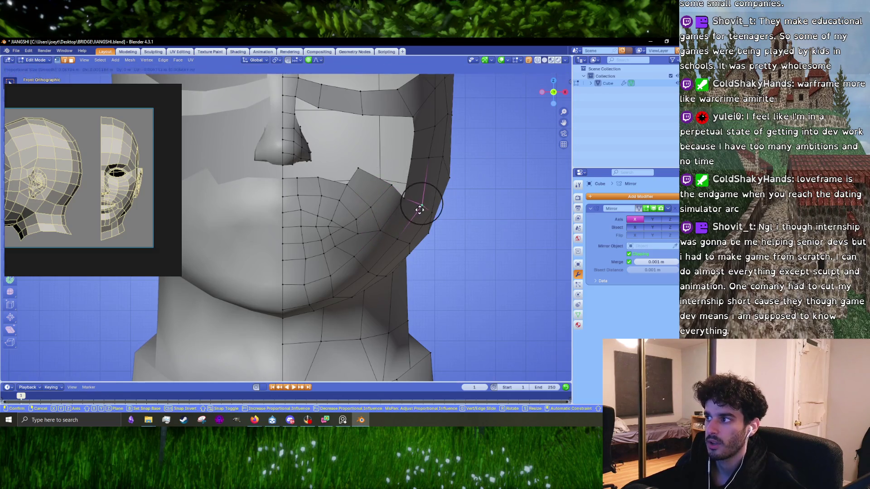
left_click(417, 213)
- Adjust a vertex along the chin, keeping it in its original position
scroll(365, 270, "up", 2)
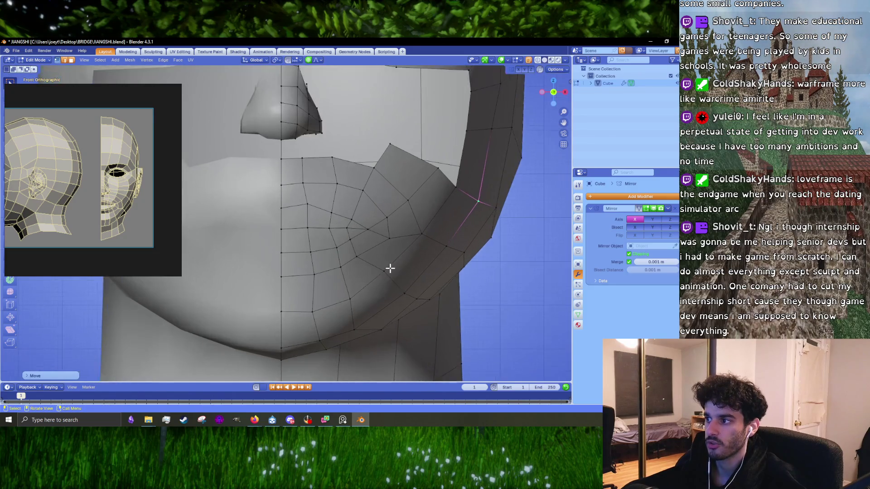
left_click(388, 266)
key("g")
left_click(387, 273)
key("g")
left_click(388, 267)
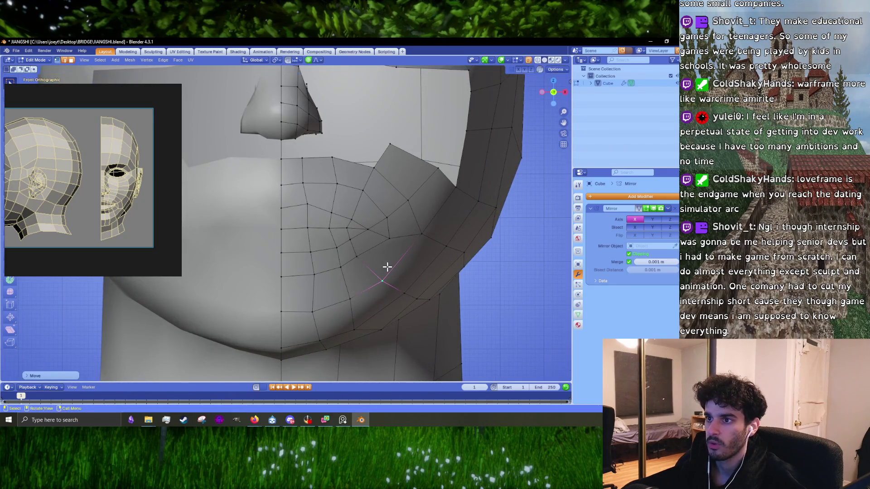
- Reposition the view over the face to check the cheek, cancelling accidental moves
mouse_move(408, 249)
middle_mouse_down("shift")
mouse_move(390, 221)
mouse_move(355, 229)
middle_mouse_up("shift")
key("g")
left_click(365, 224)
scroll(372, 220, "down", 3)
scroll(387, 229, "up", 4)
key("g")
left_click(358, 229)
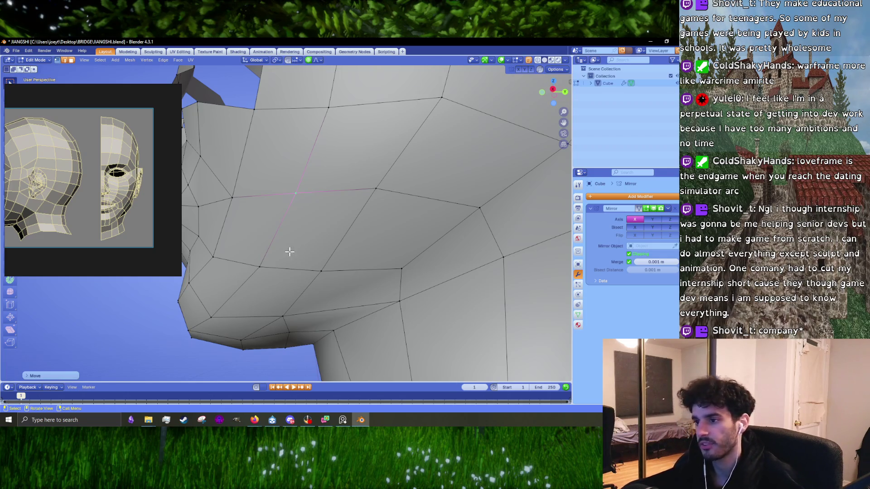
mouse_move(289, 251)
middle_mouse_down()
mouse_move(324, 259)
mouse_move(361, 287)
mouse_move(335, 272)
mouse_move(319, 282)
middle_mouse_up()
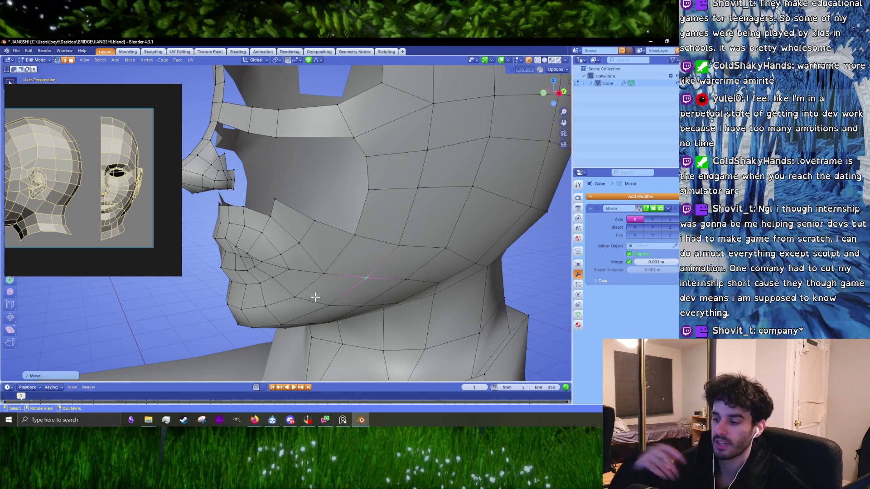
key("KP_1")
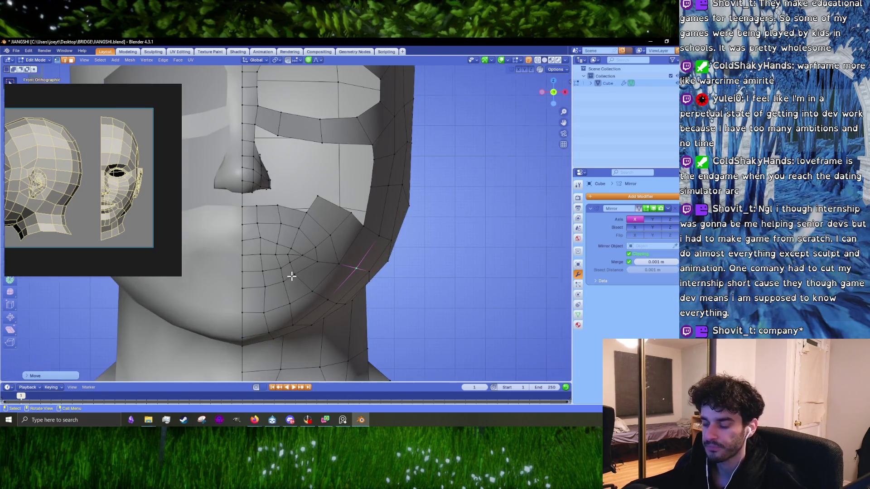
- Soft-move the lower-cheek vertex in several passes until it sits on the jaw outline
scroll(314, 297, "up", 3)
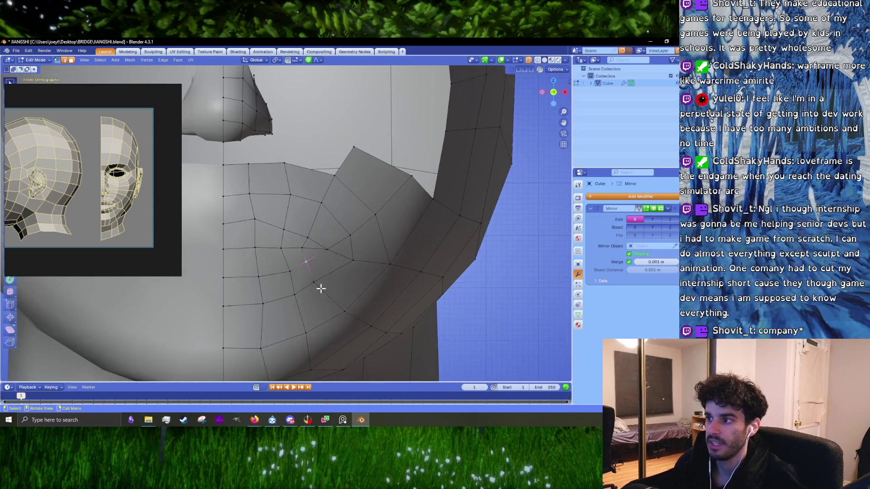
key("c")
key("Escape")
left_click(339, 301)
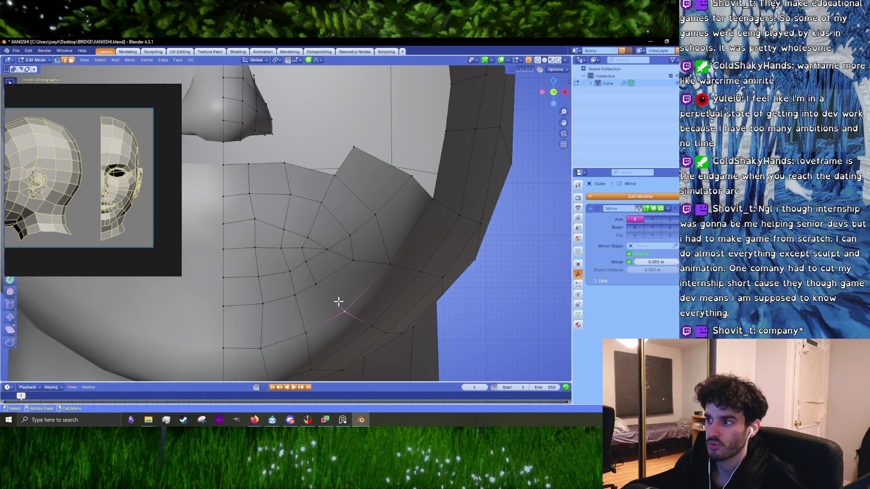
key("g")
key("Escape")
scroll(346, 301, "down", 5, "ctrl")
key("g")
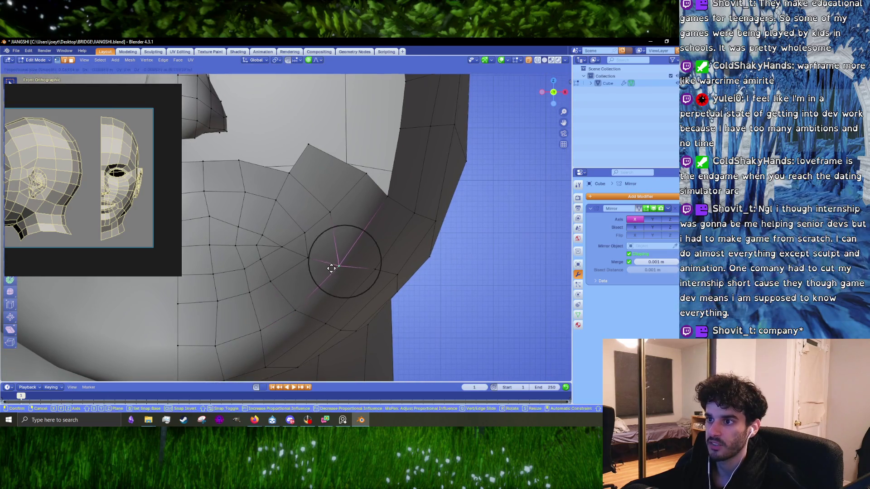
left_click(333, 268)
key("g")
left_click(367, 275)
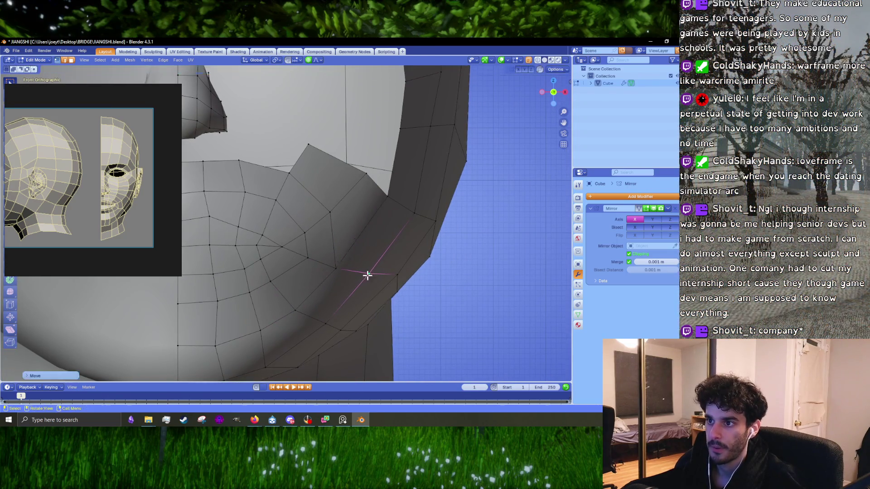
key("g")
left_click(381, 276)
key("g")
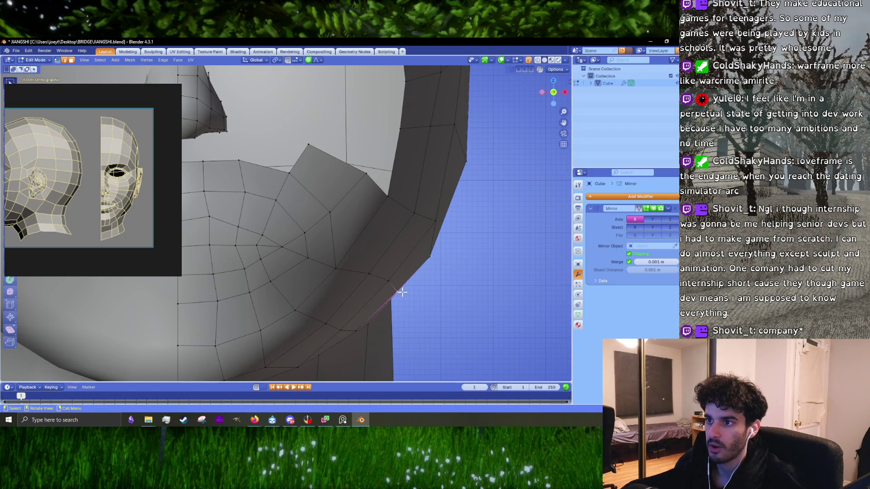
left_click(403, 290)
- Pull the outer jaw-edge vertex up toward the cheek corner
left_click(429, 217)
key("g")
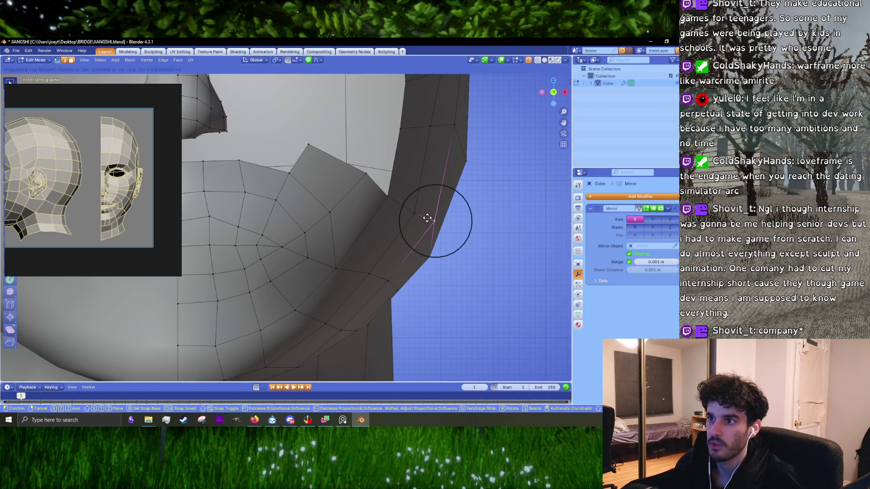
left_click(424, 222)
key("g")
left_click(399, 203)
key("g")
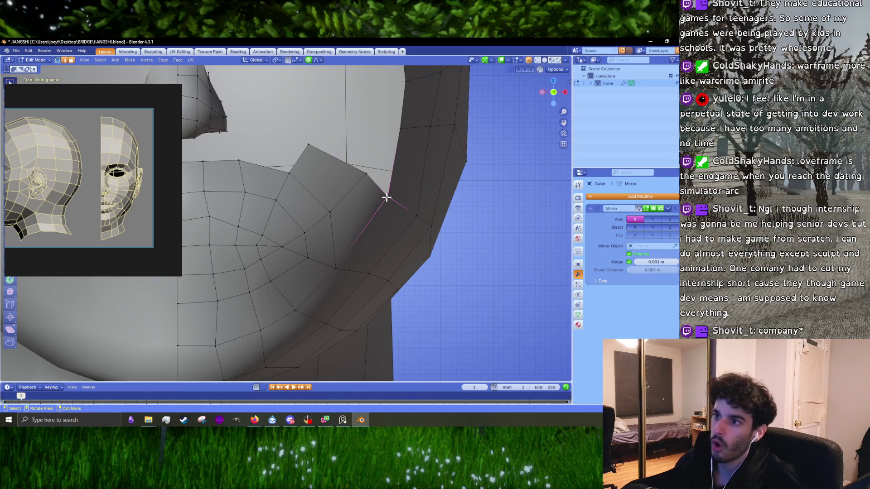
left_click(386, 198)
- Nudge a vertex near the mouth patch and move the patch's top vertex down and left
scroll(326, 208, "down", 3)
scroll(322, 207, "up", 2)
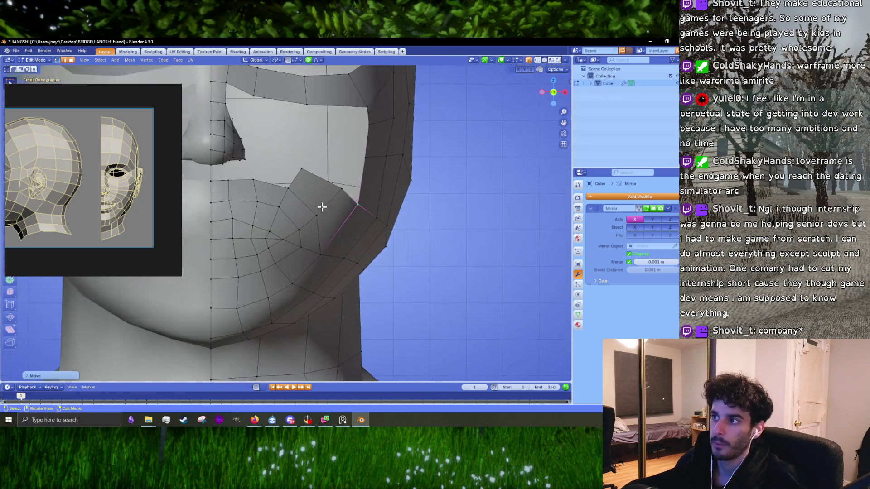
scroll(319, 217, "up", 4)
left_click(306, 253)
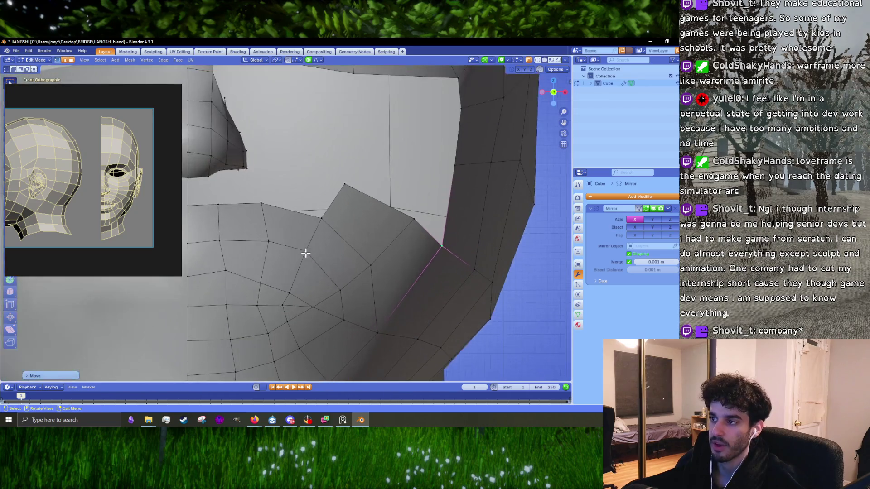
key("g")
left_click(310, 257)
left_click(344, 185)
key("g")
left_click(333, 199)
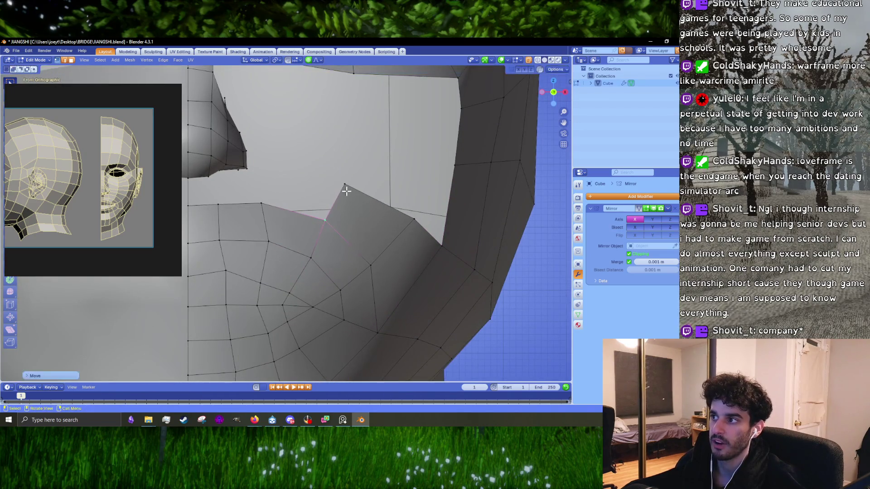
key("g")
left_click(313, 229)
- Adjust the mouth-patch edge vertices so the cheek blends into the jaw
left_click(311, 256)
key("g")
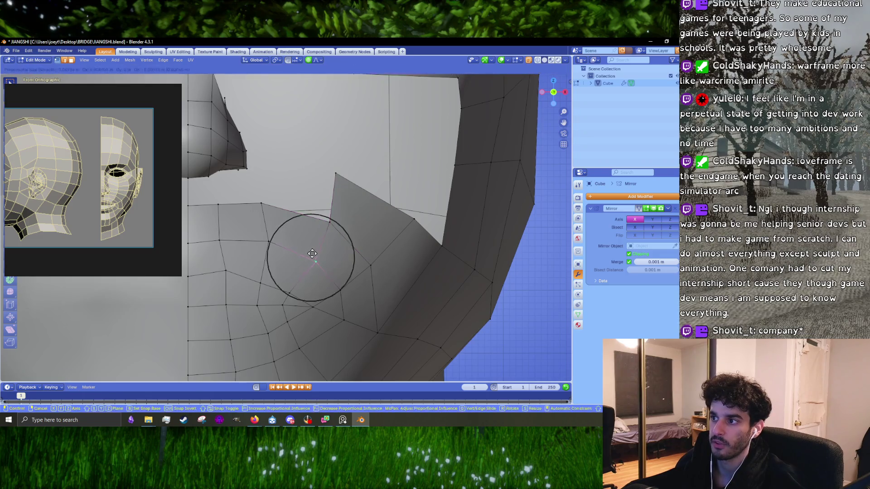
left_click(311, 257)
left_click(267, 205)
key("g")
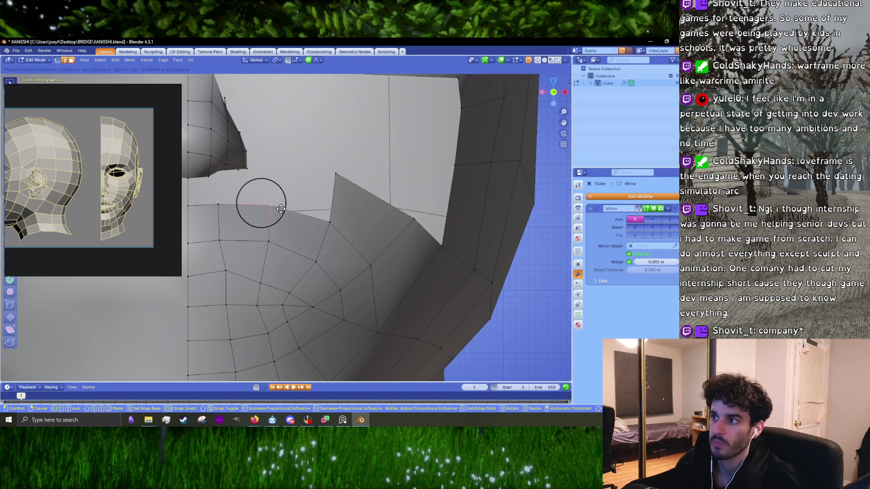
left_click(266, 207)
scroll(292, 215, "up", 2)
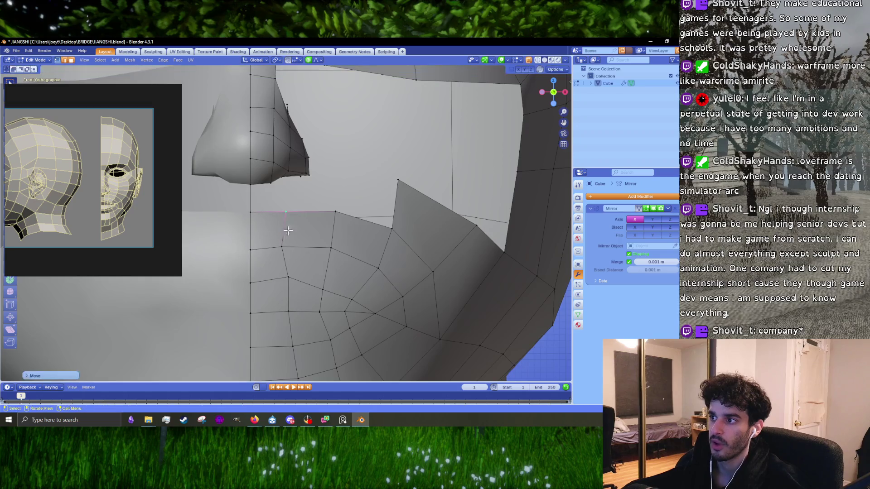
left_click(292, 245)
- Slightly lower the patch's top-edge vertex, then box-select the three centre-line vertices
middle_click_drag(311, 260, 306, 195, "shift")
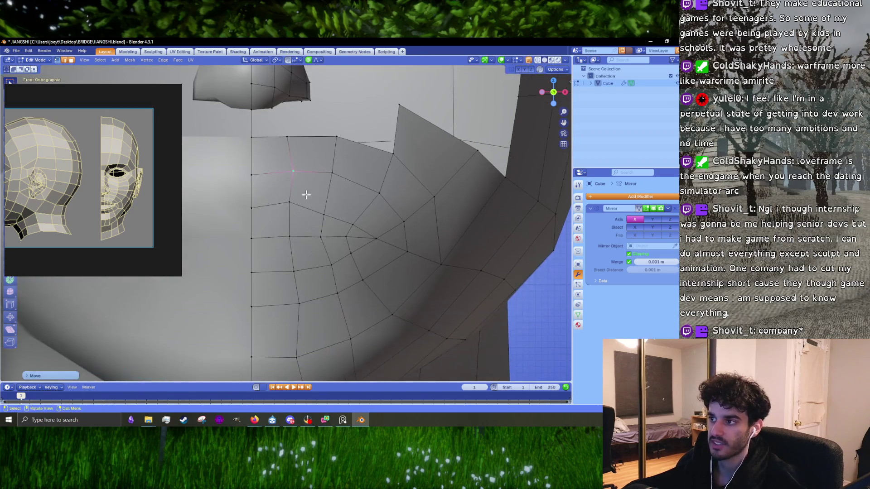
left_click(292, 137)
key("g")
left_click(295, 141)
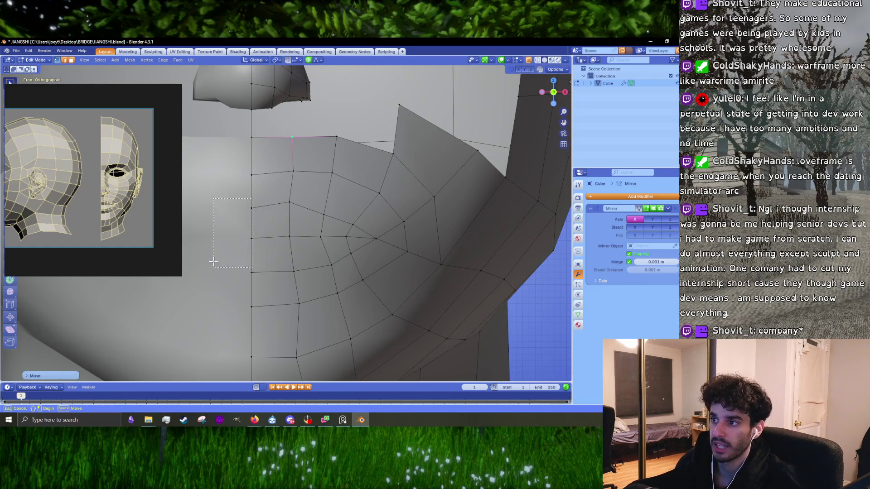
left_click_drag(281, 193, 243, 287)
- Scale the three selected centre-line vertices along Z only to tighten the lip patch
scroll(301, 284, "down", 3)
scroll(300, 283, "down", 5)
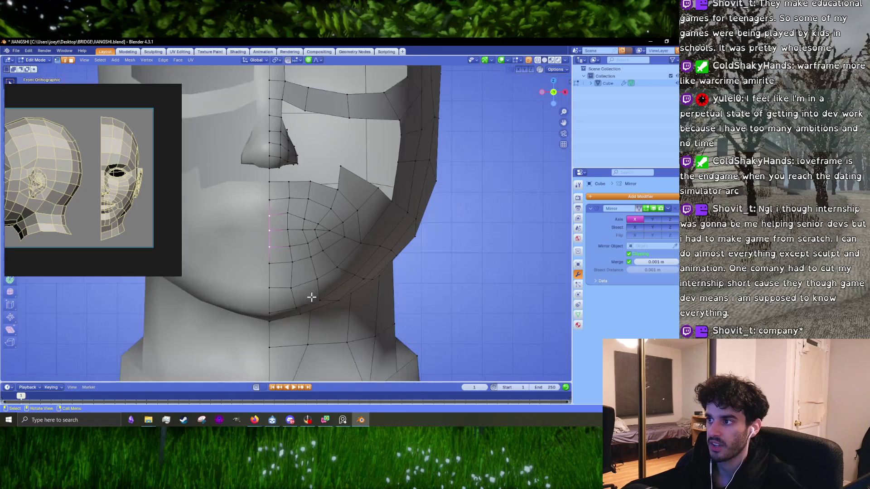
scroll(302, 267, "up", 3, "shift")
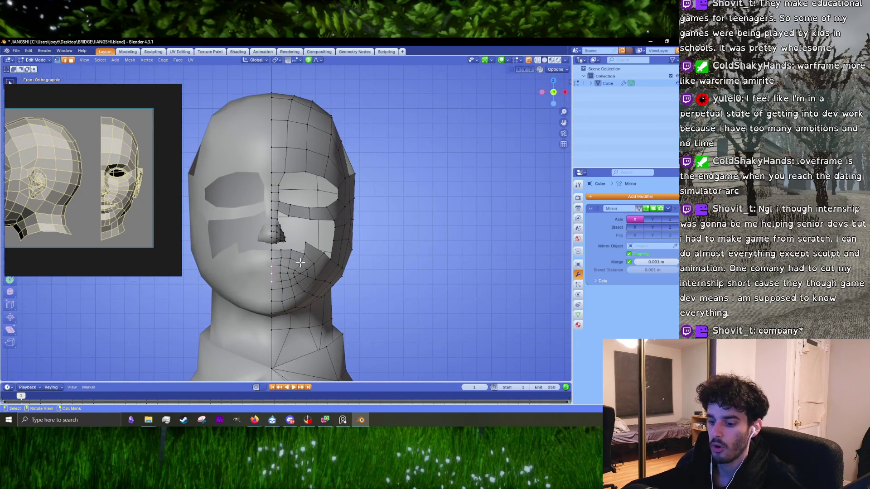
scroll(295, 304, "up", 2)
key("s")
key("z")
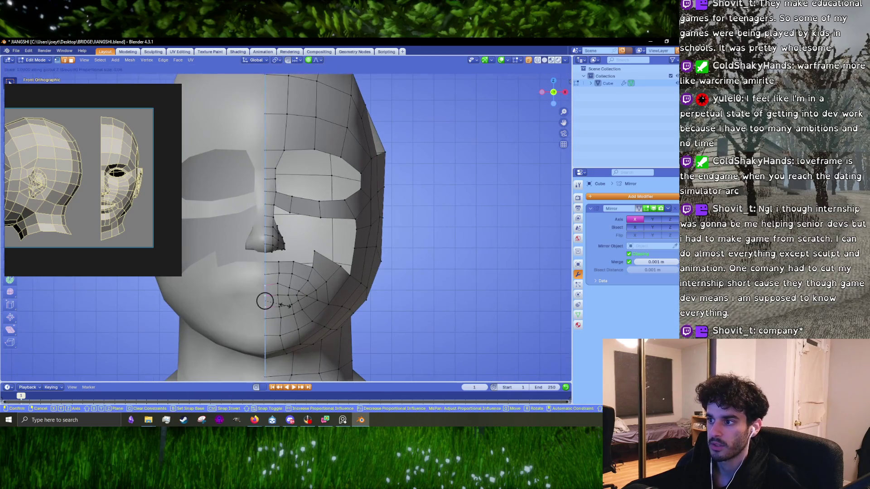
left_click(285, 306)
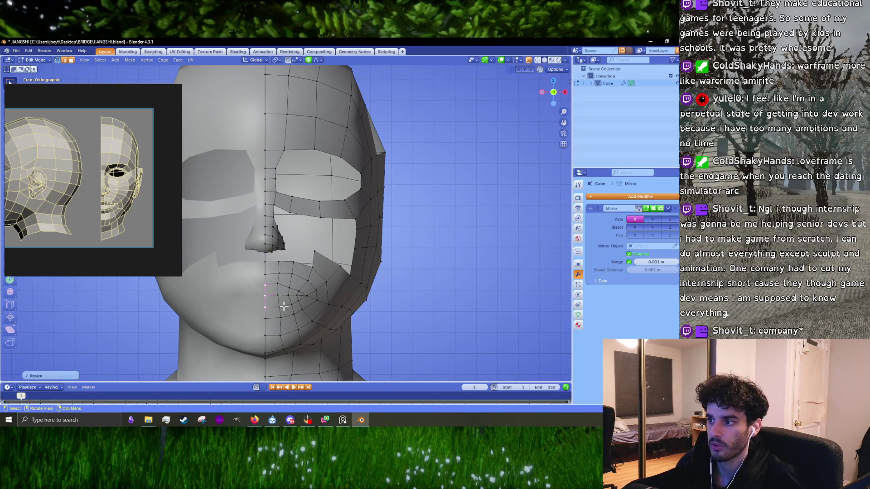
- Select the chin centre-line vertex and switch to the right side view
left_click(270, 319)
scroll(320, 297, "down", 2, "shift")
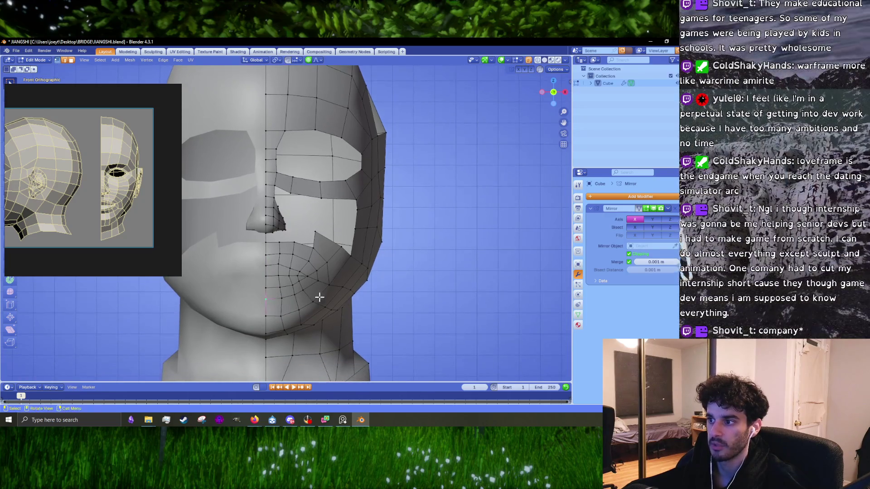
key("KP_3")
scroll(320, 295, "up", 5)
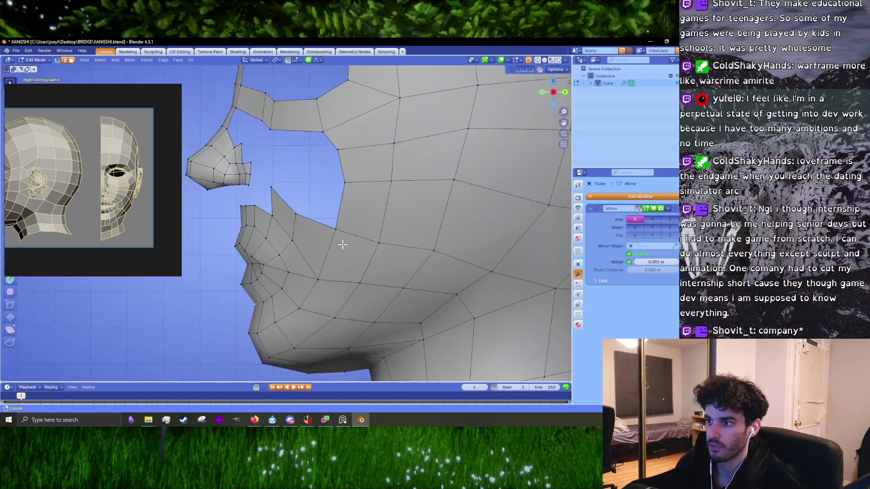
- Raise the chin-outline vertex to match the side reference
scroll(104, 191, "down", 2)
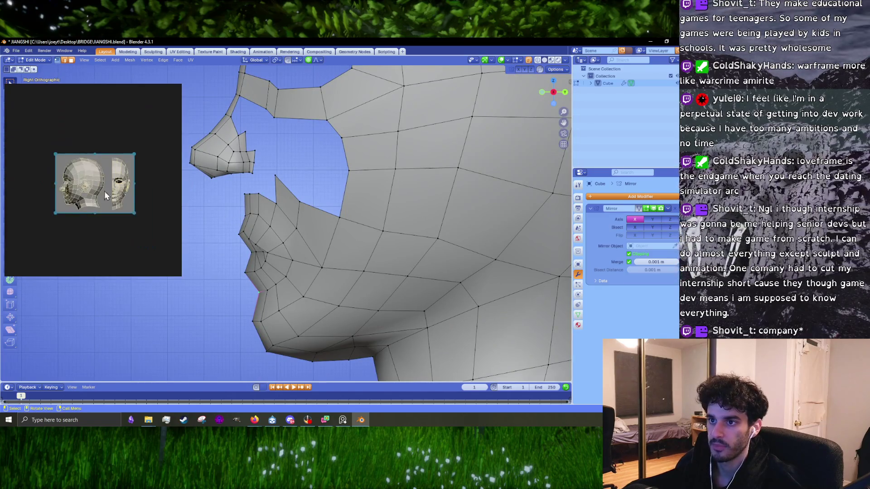
scroll(64, 202, "up", 6)
scroll(238, 217, "up", 2)
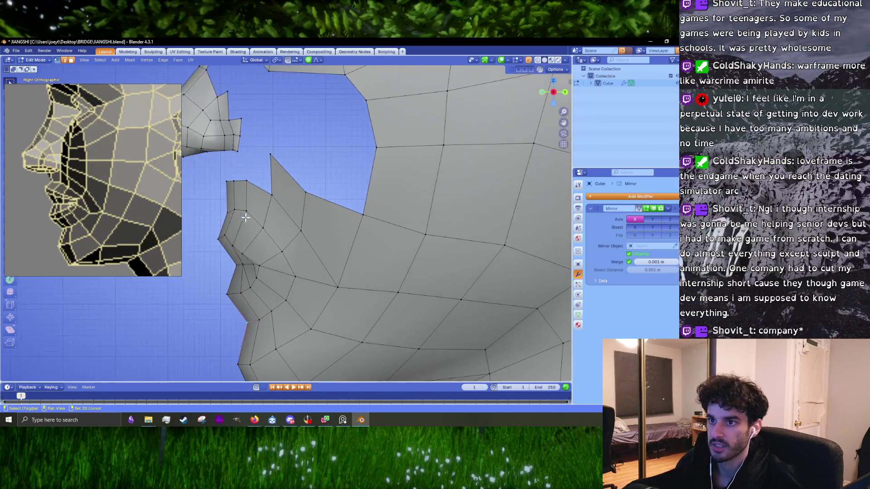
left_click(257, 239)
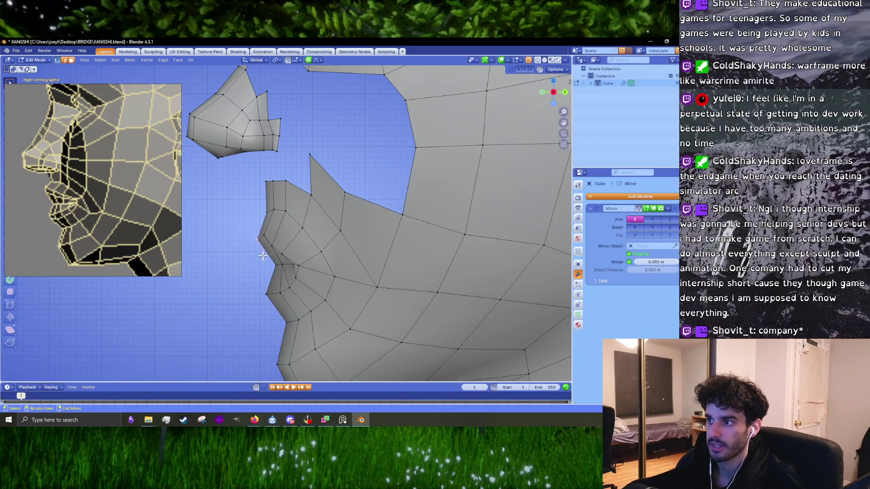
key("g")
left_click(270, 211)
- Push the lip vertices forward with proportional editing to start the mouth profile
left_click(271, 210)
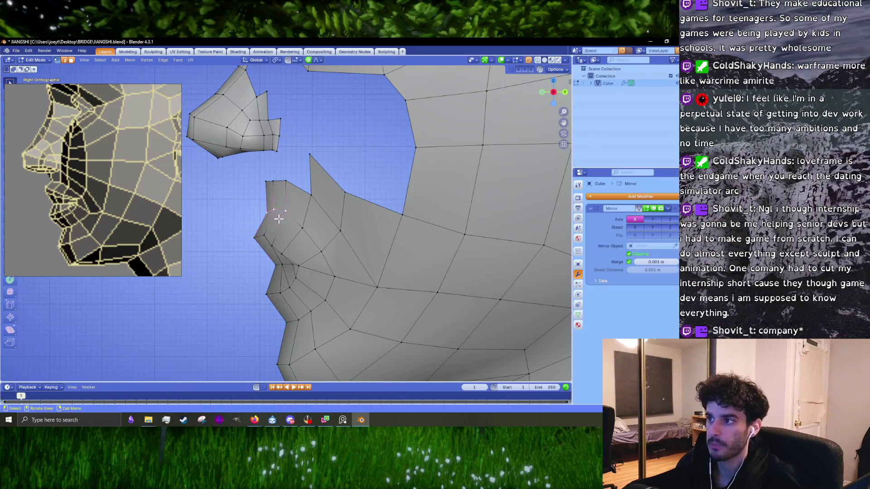
key("g")
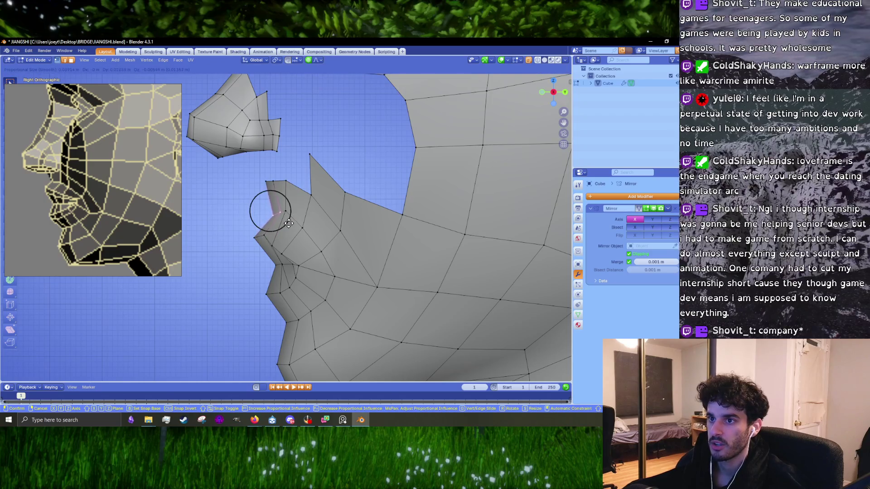
left_click(289, 223)
key("g")
left_click(289, 218)
key("g")
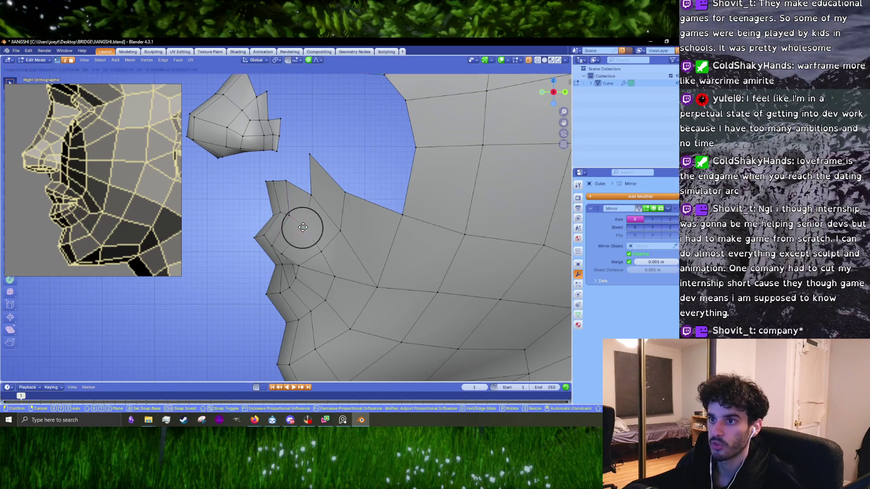
left_click(316, 245)
key("g")
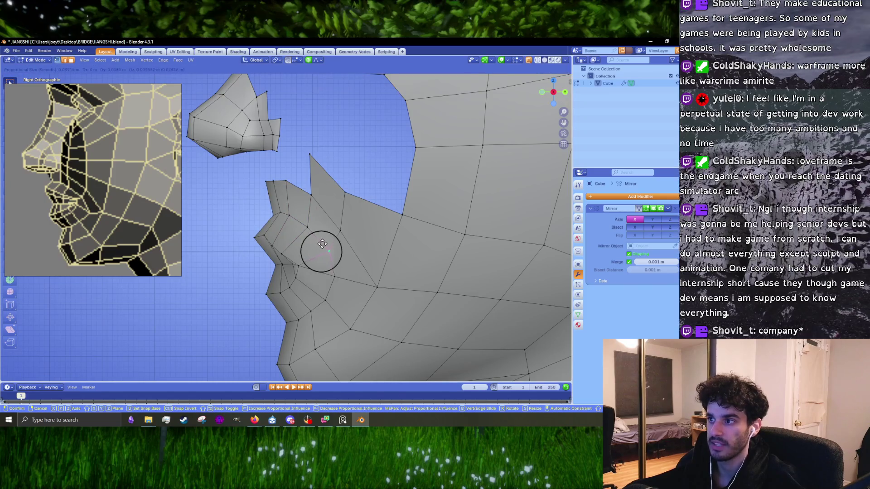
left_click(323, 244)
- Refine the upper lip vertex positions against the reference outline
mouse_move(336, 266)
middle_mouse_down("shift")
mouse_move(316, 246)
mouse_move(342, 249)
middle_mouse_up("shift")
key("g")
left_click(325, 249)
key("g")
left_click(331, 238)
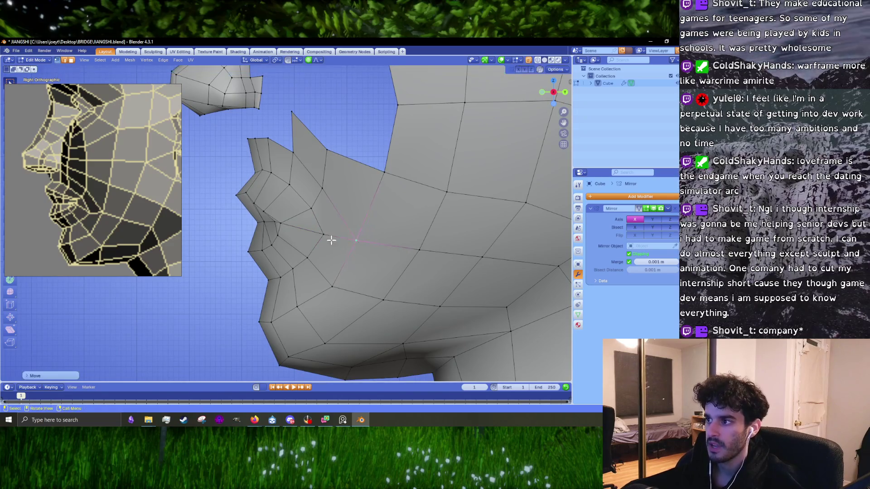
key("g")
left_click(333, 239)
key("g")
left_click(311, 255)
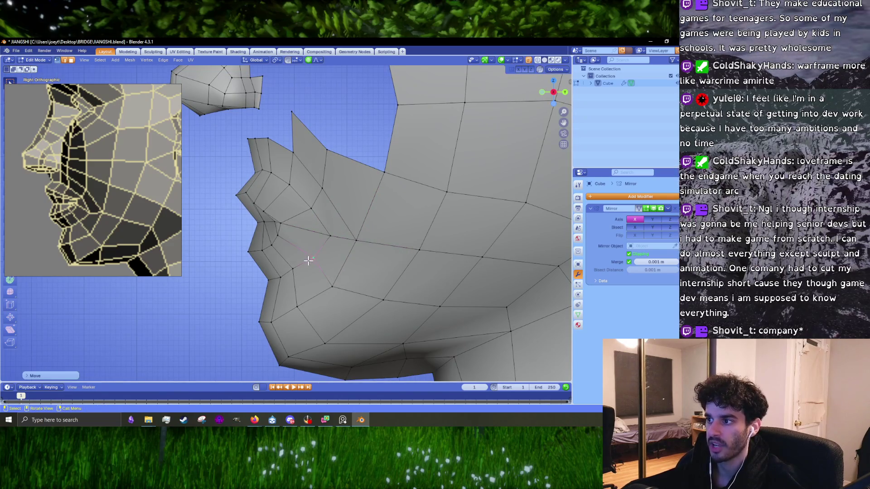
- Make final nudges to the lower lip vertices so the mouth follows the reference
key("g")
left_click(304, 259)
key("g")
left_click(293, 268)
middle_click_drag(292, 268, 309, 256, "shift")
key("g")
key("g")
left_click(311, 254)
- Finish the previous lip adjustment and nudge the lower-lip vertex slightly down-left
key("g")
left_click(328, 245)
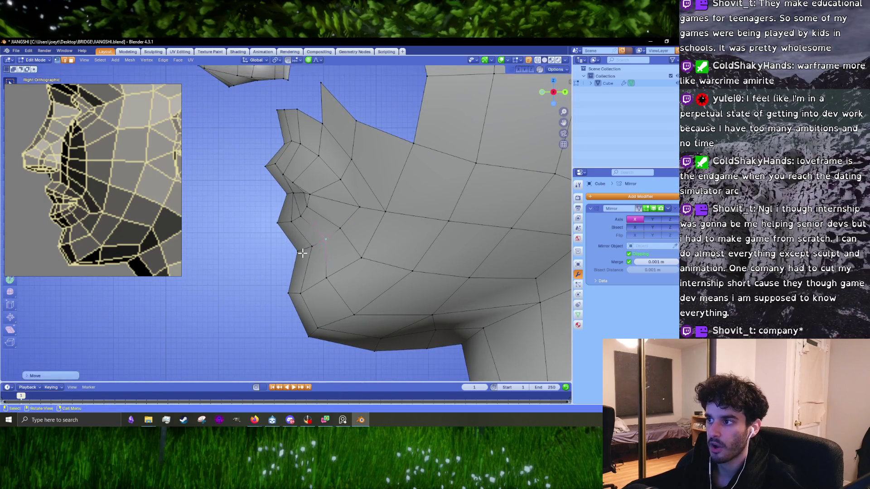
key("g")
left_click(305, 253)
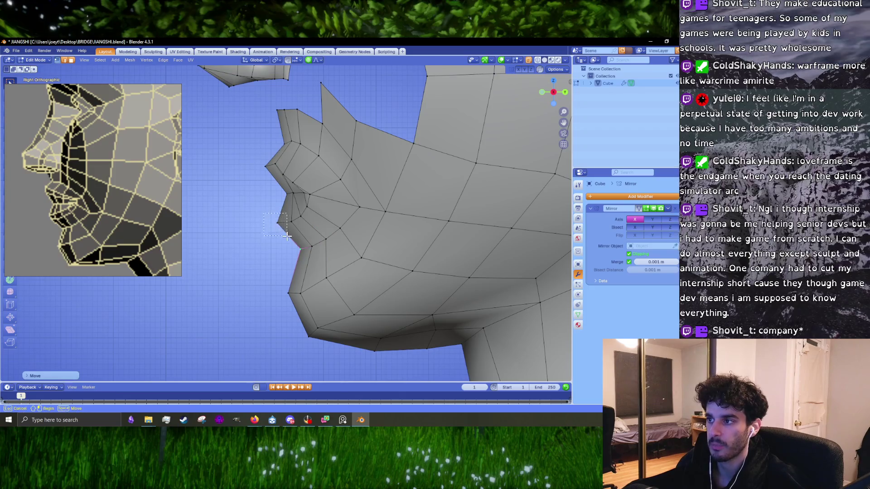
left_click_drag(287, 235, 287, 235)
key("g")
left_click(284, 240)
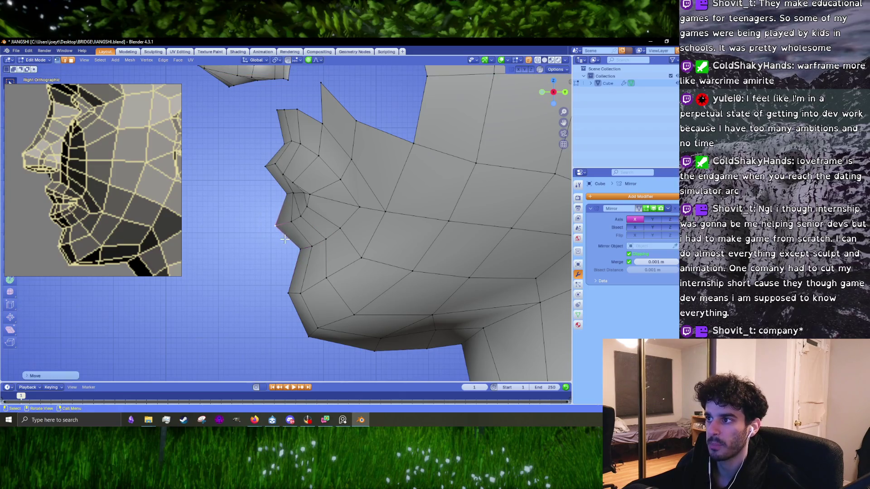
- Reposition the upper-lip point vertex through several small moves
left_click(272, 168)
key("g")
left_click(281, 172)
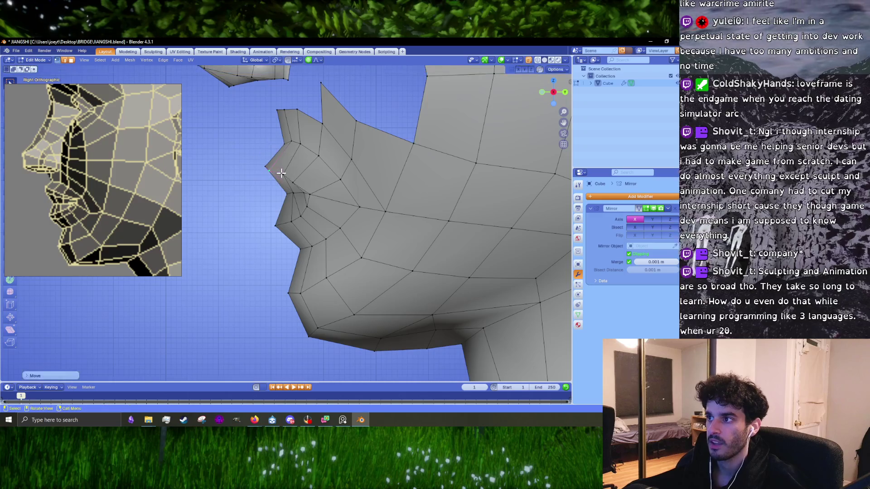
key("g")
left_click(281, 173)
left_click(263, 168)
key("g")
left_click(262, 167)
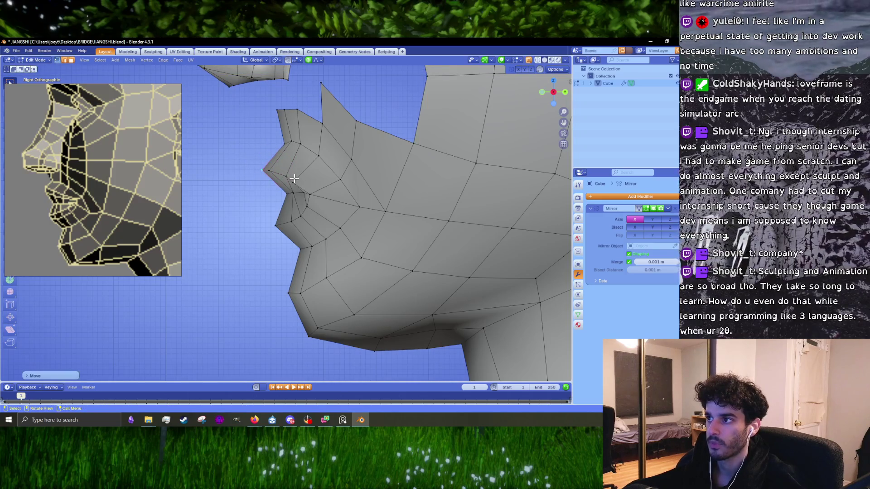
key("g")
left_click(295, 179)
- Move the vertex near the mouth corner up and right, then shift the mouth vertices back
left_click(310, 194)
key("g")
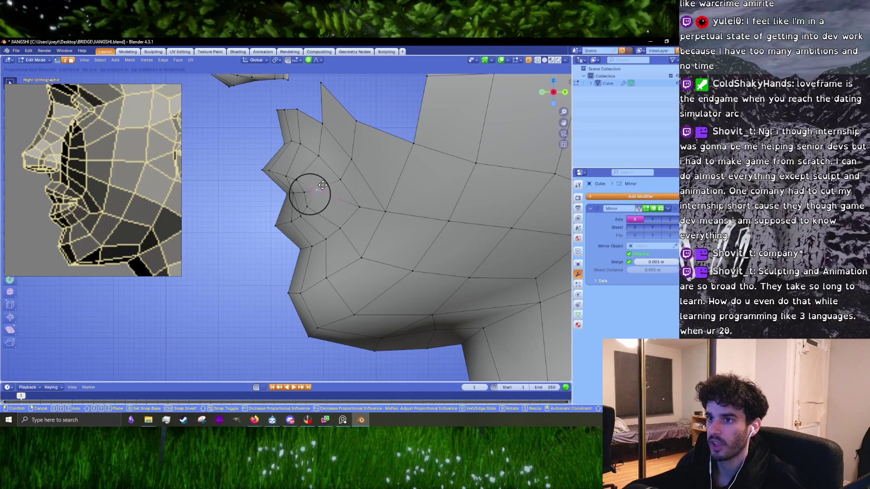
left_click(322, 185)
key("g")
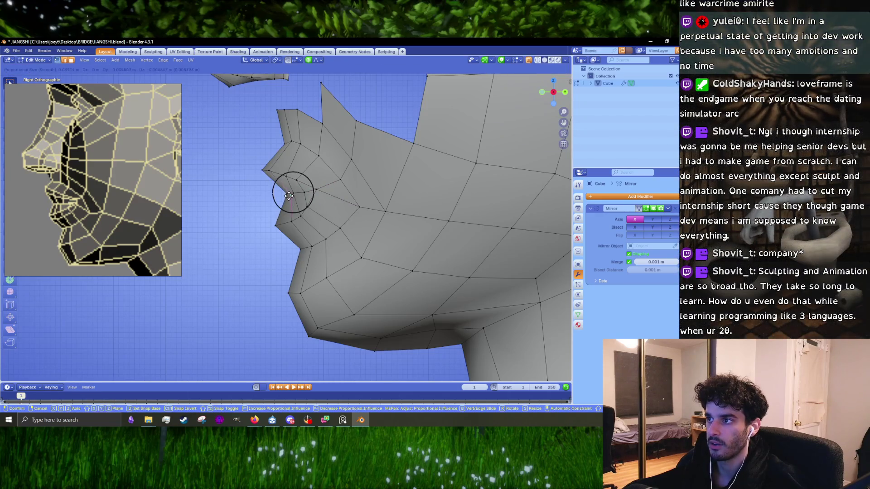
left_click(286, 196)
- Nudge the lip vertices back and forth with proportional falloff to align with the reference
key("g")
left_click(279, 198)
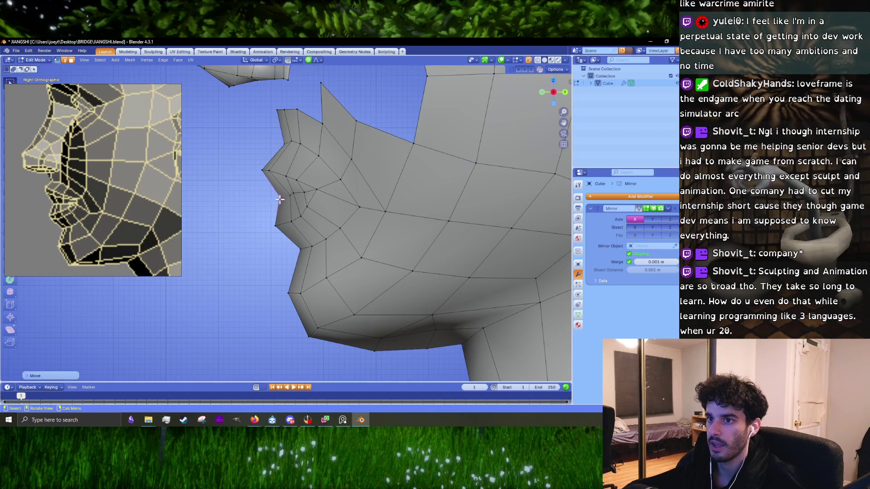
key("g")
left_click(290, 195)
key("g")
left_click(277, 197)
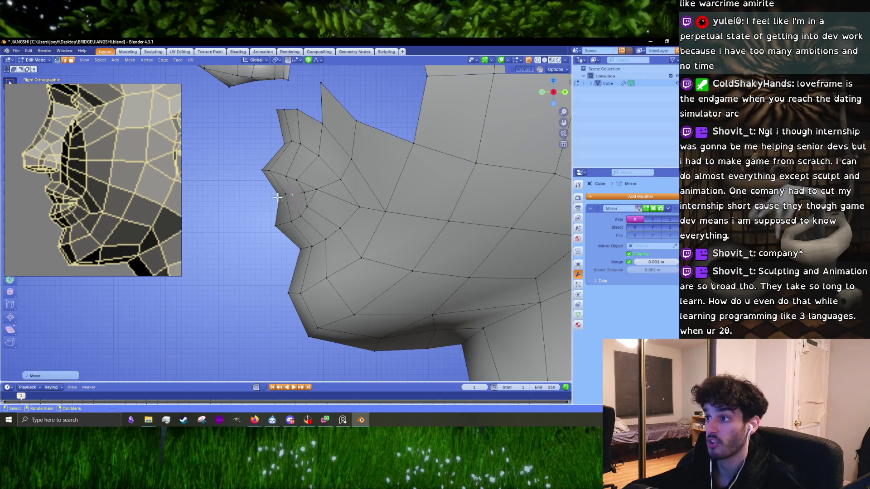
key("g")
left_click(282, 196)
- Fine-tune the lip vertices' final position with a few more small nudges
key("g")
left_click(281, 198)
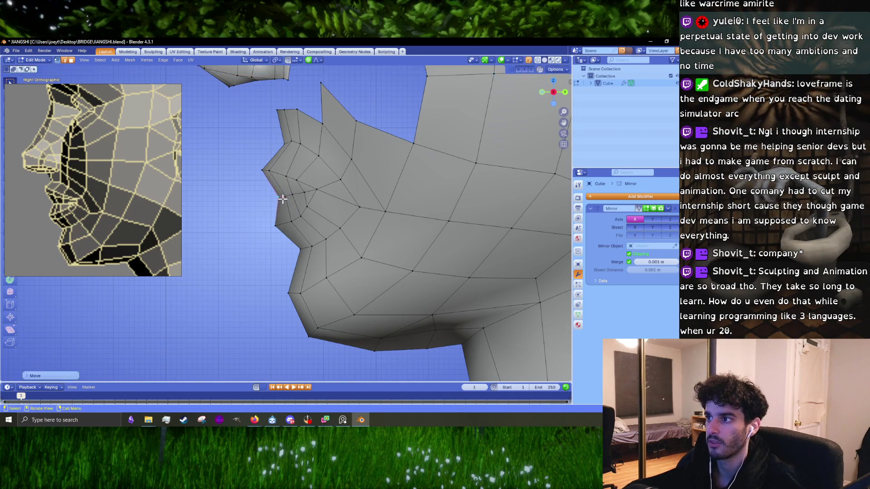
key("g")
left_click(287, 196)
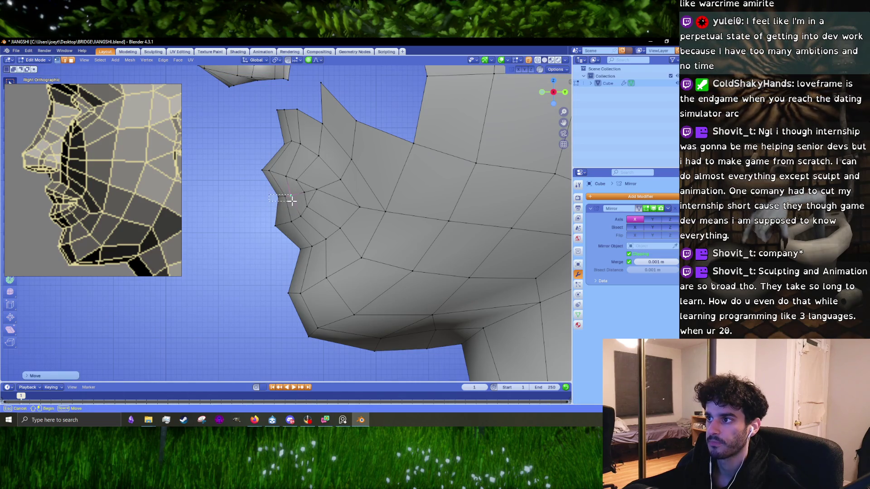
left_click(277, 198)
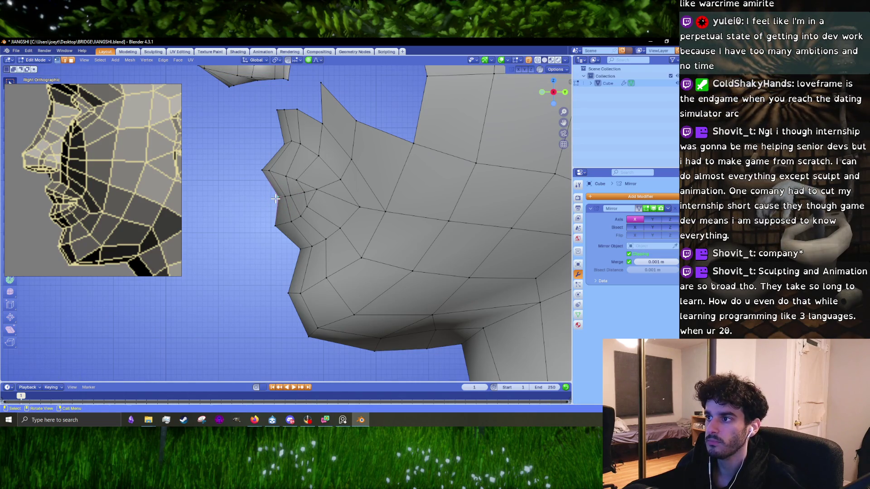
key("g")
left_click(278, 198)
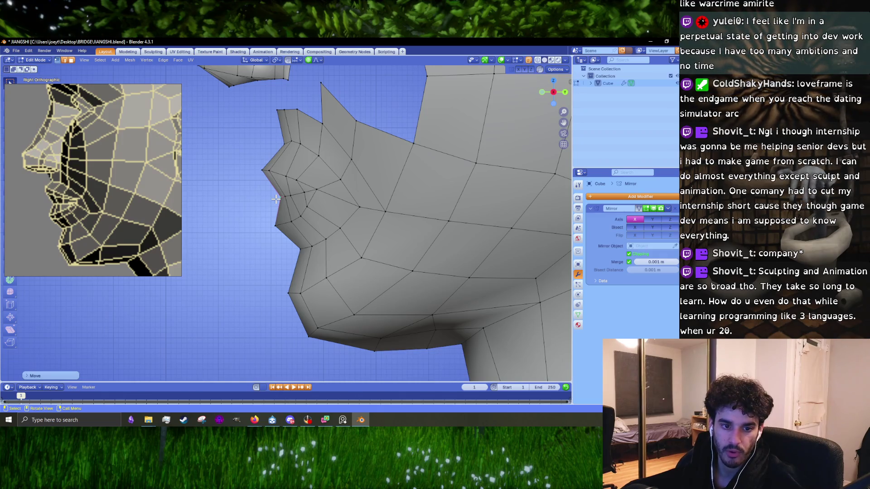
- Move the mouth vertices down-right, abandoning two further attempted lip moves
key("g")
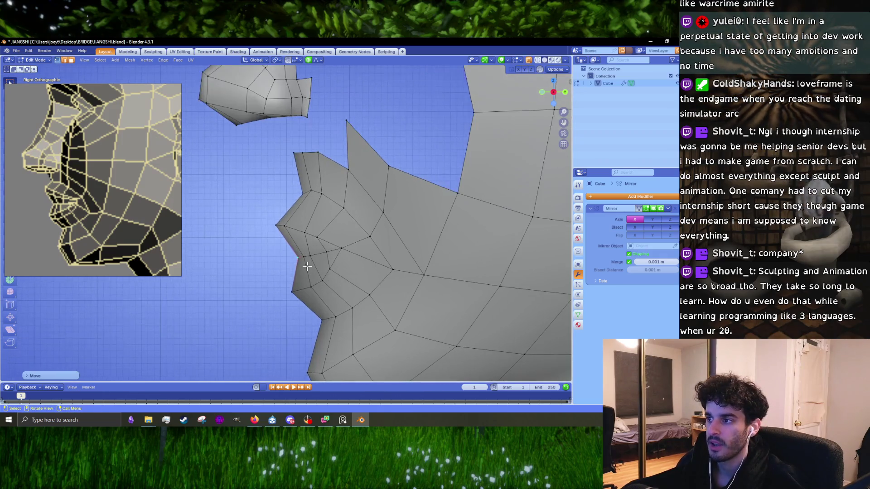
left_click(304, 261)
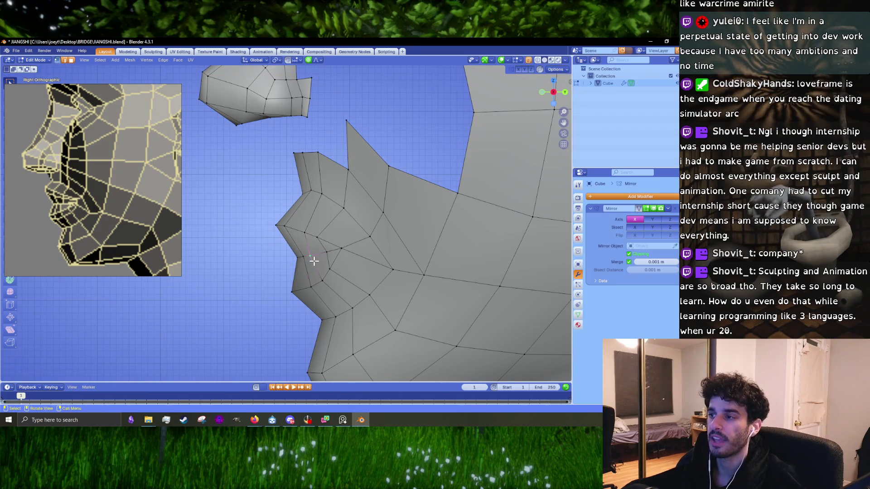
key("g")
key("Escape")
key("g")
key("Escape")
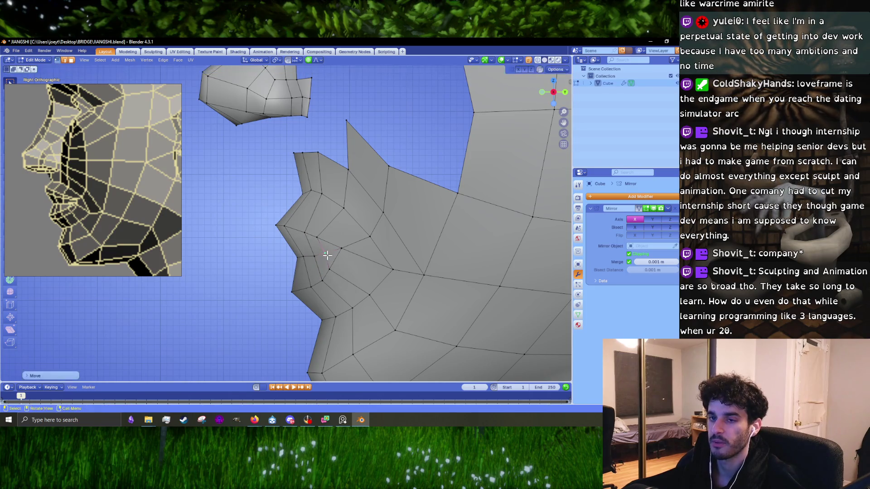
scroll(327, 256, "down", 2)
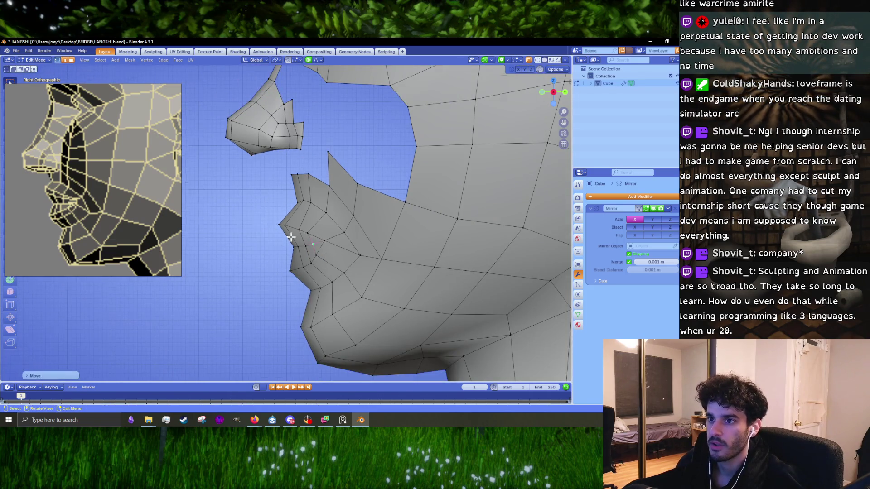
scroll(291, 237, "up", 2)
- Reshape the lip with repeated soft-falloff vertex moves along the profile
key("g")
left_click(279, 232)
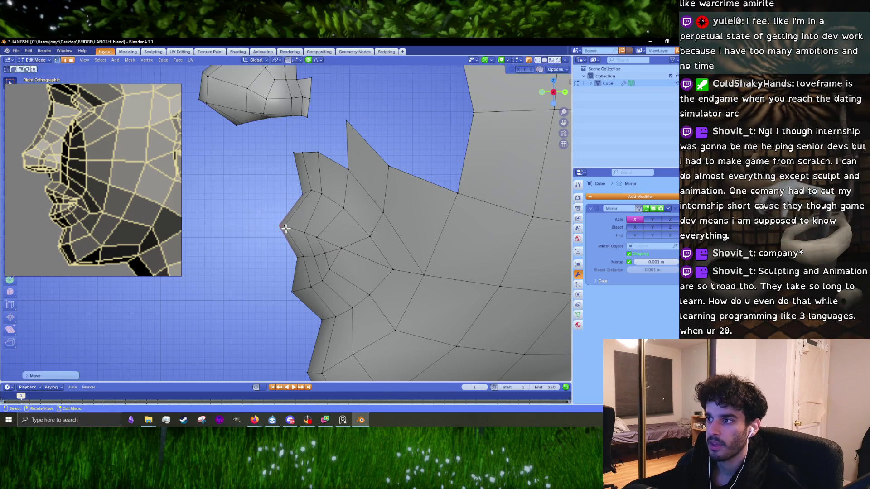
key("g")
left_click(280, 229)
key("g")
left_click(281, 227)
key("g")
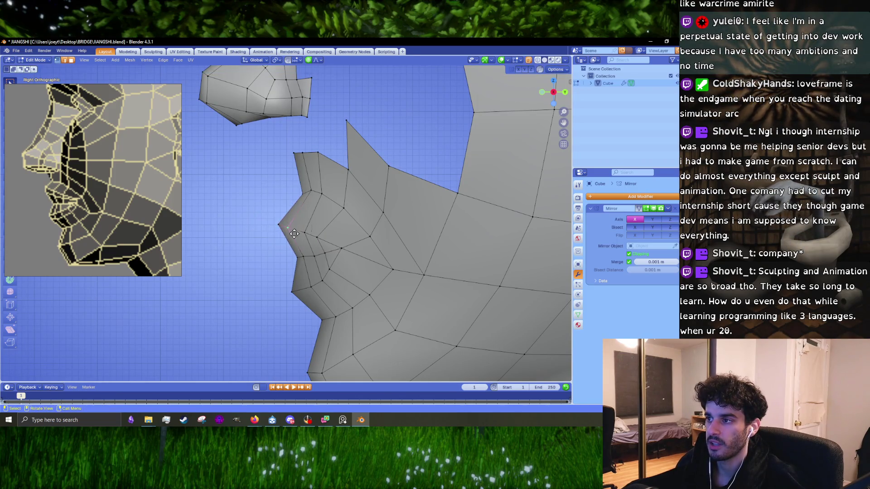
left_click(295, 233)
key("g")
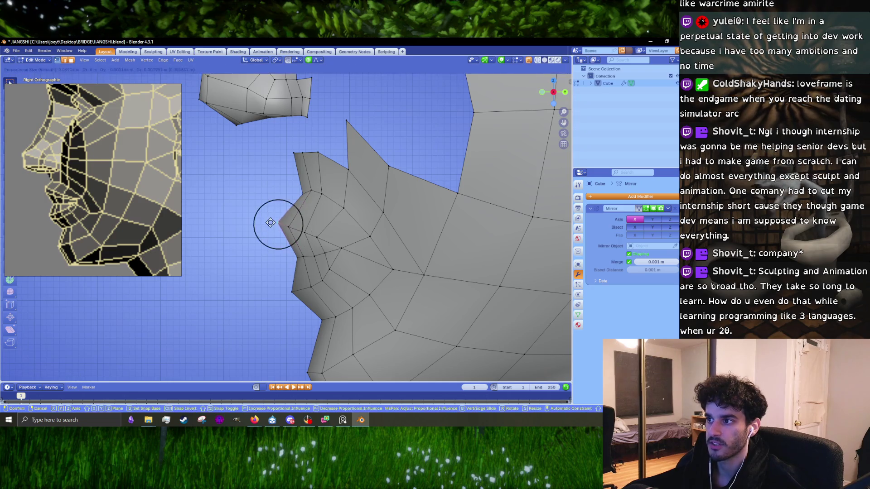
left_click(270, 220)
- Adjust the upper-lip vertex position twice and frame the lips in view
key("g")
left_click(300, 190)
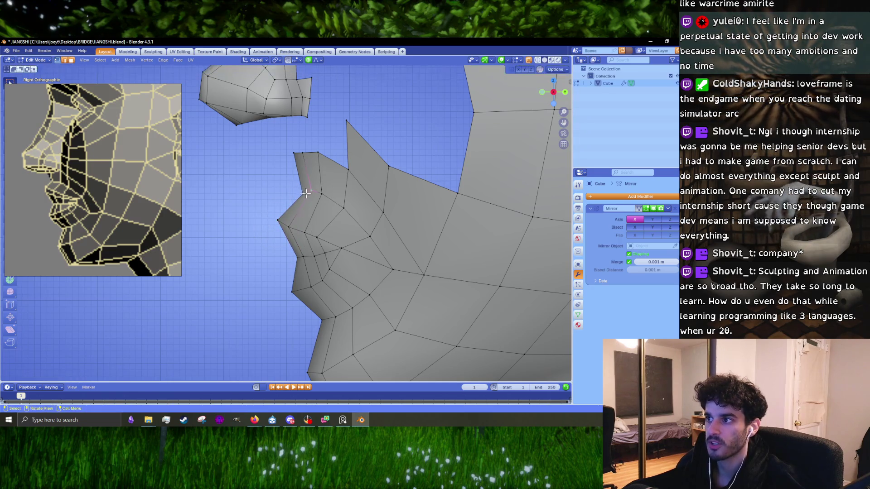
key("g")
left_click(295, 193)
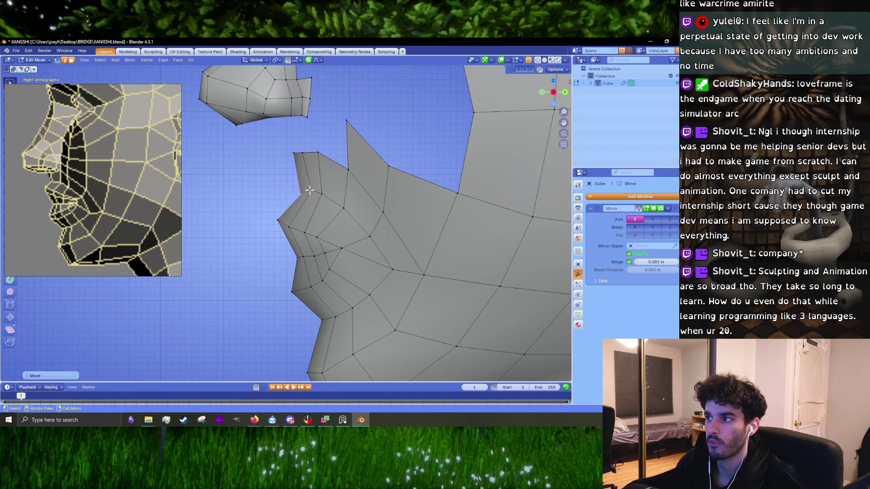
middle_click_drag(302, 183, 316, 226, "shift")
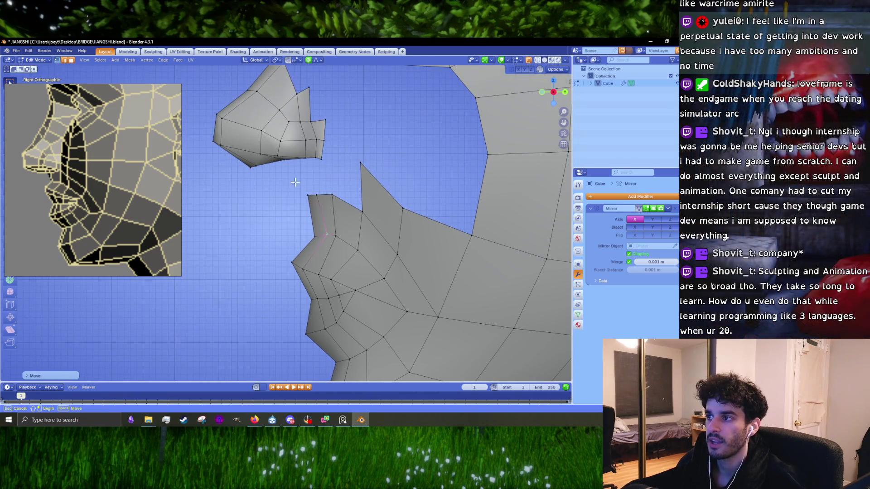
- Pull the top lip vertex left, then refine its position with several small nudges
key("g")
left_click(305, 213)
key("g")
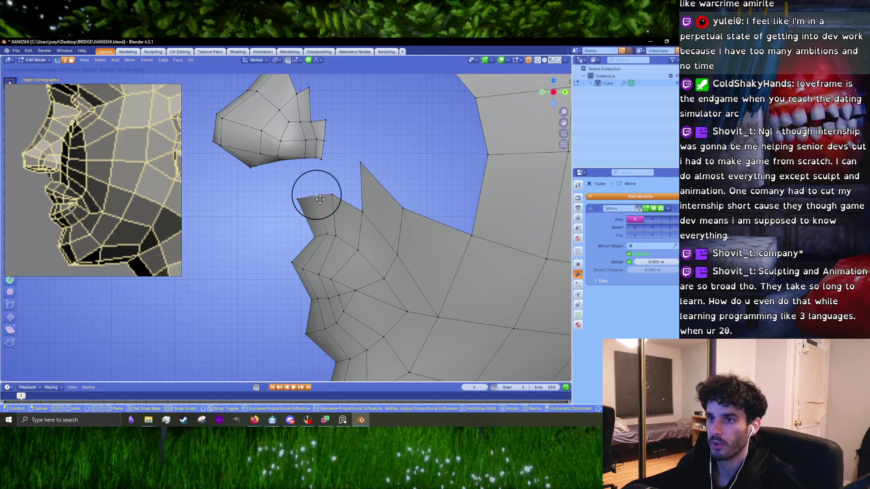
left_click(315, 202)
key("g")
left_click(313, 196)
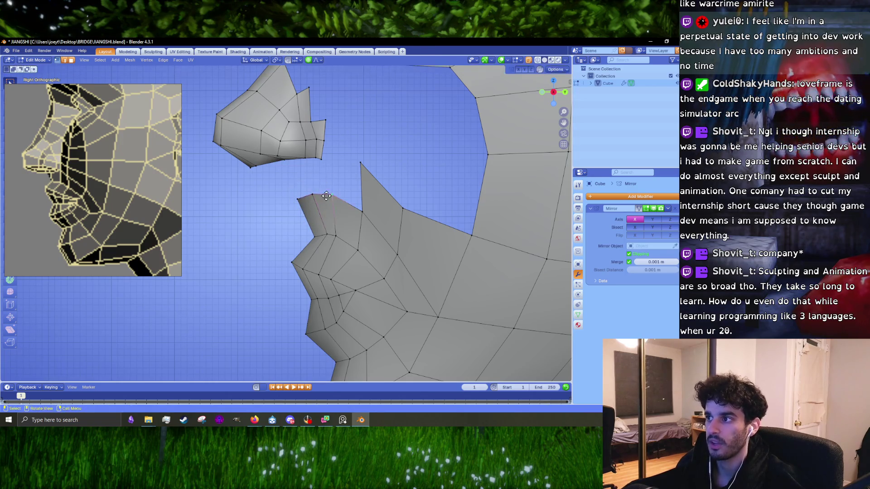
key("g")
left_click(314, 198)
- Nudge a neighbouring lip vertex and the left lip-corner vertex slightly
left_click(309, 196)
key("g")
left_click(307, 192)
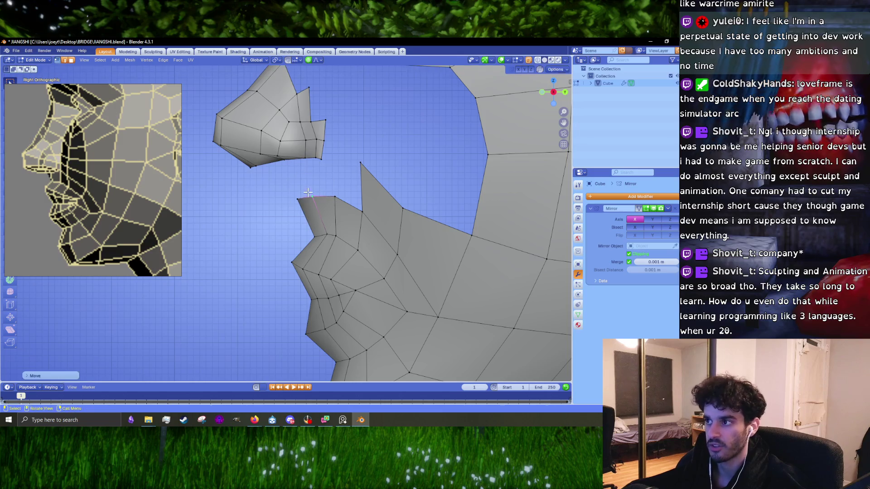
left_click_drag(297, 205, 298, 205)
key("g")
left_click(299, 209)
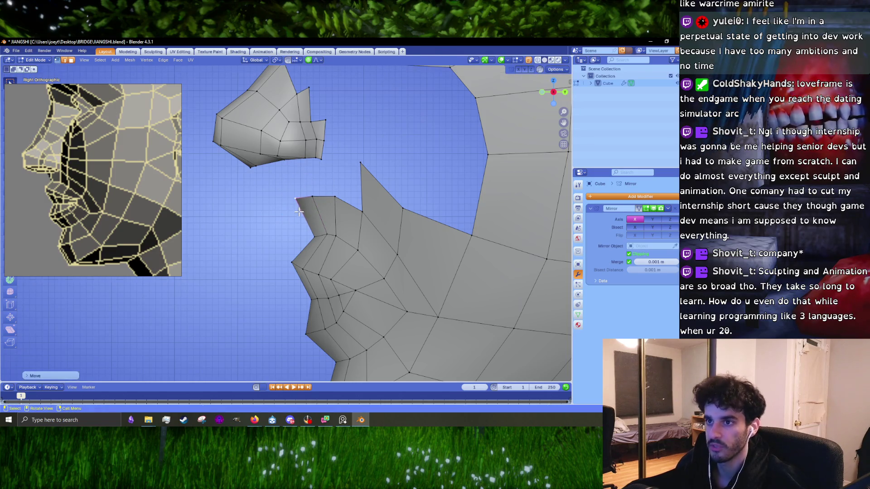
scroll(298, 212, "down", 3)
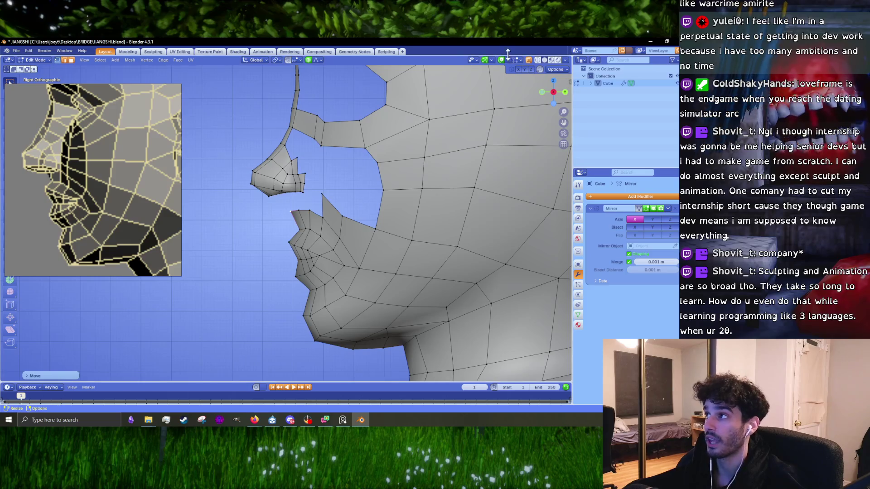
- Turn on X-ray and move all nose vertices with soft falloff
left_click(528, 60)
scroll(264, 189, "up", 2)
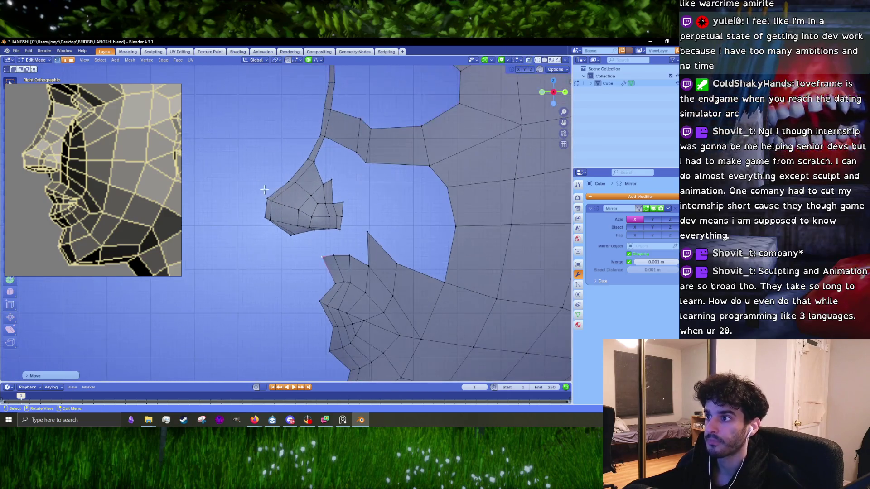
mouse_move(229, 148)
left_mouse_down()
mouse_move(352, 257)
mouse_move(349, 243)
left_mouse_up()
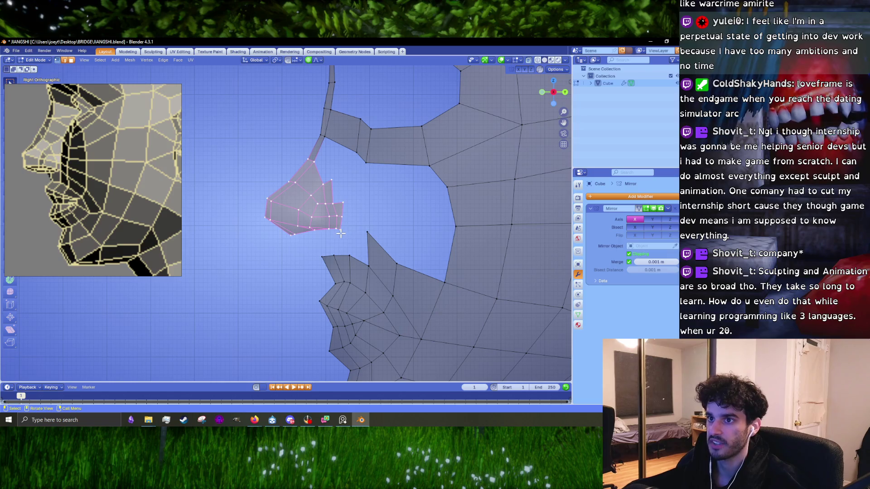
key("g")
left_click(333, 210)
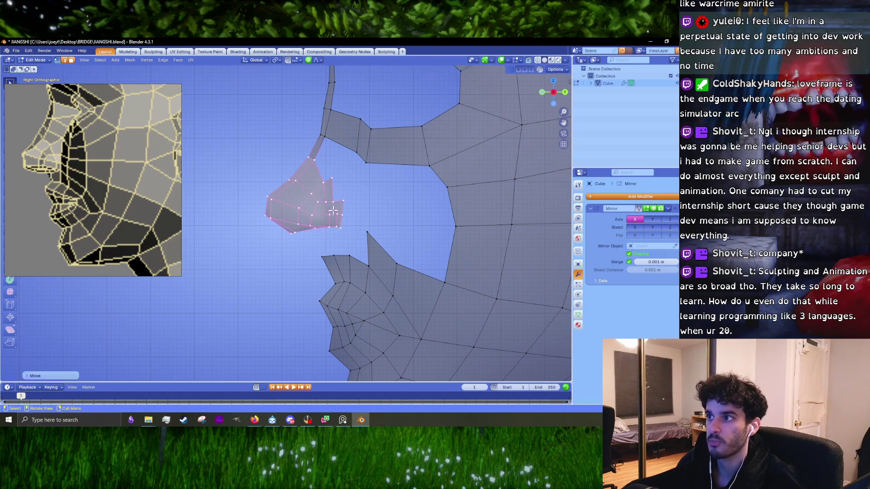
- Move the nose-bridge vertex down and forward to follow the reference
middle_click_drag(333, 210, 320, 285, "shift")
left_click(316, 169)
key("g")
left_click(335, 202)
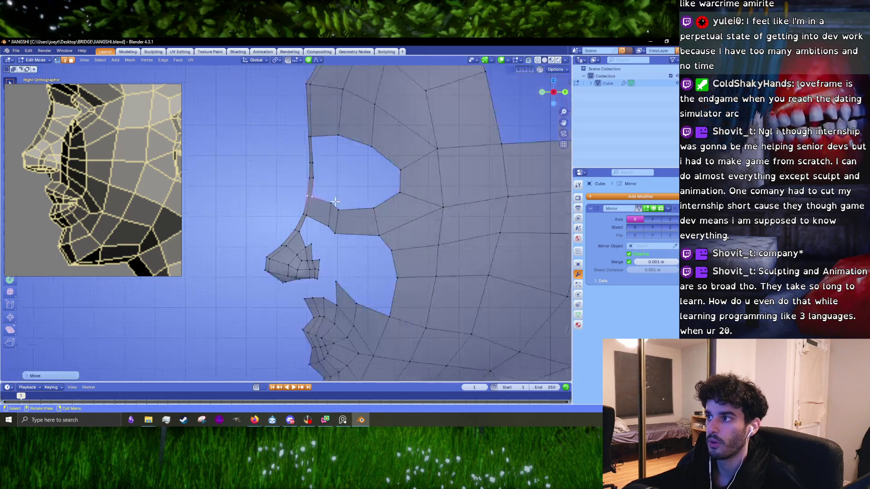
scroll(335, 202, "down", 6)
scroll(326, 272, "up", 3)
- Switch between Object and Edit Mode to compare the whole head with the reference
key("Tab")
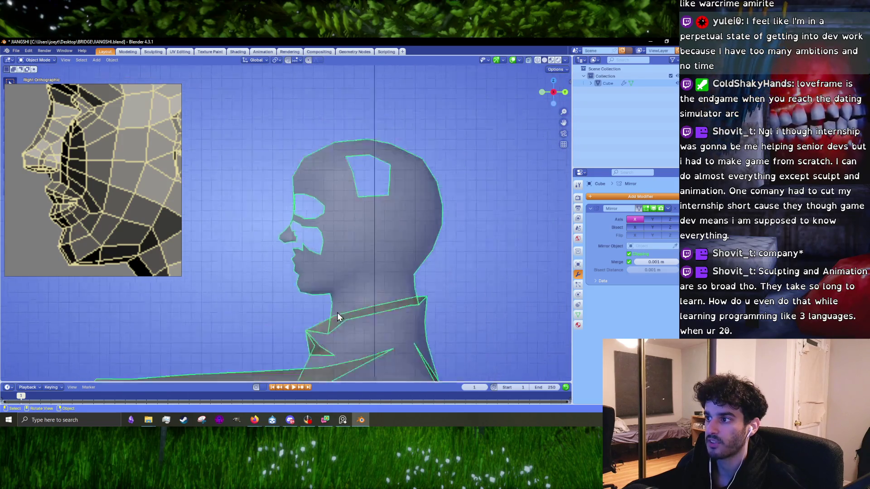
key("Tab")
scroll(337, 313, "up", 5)
key("Tab")
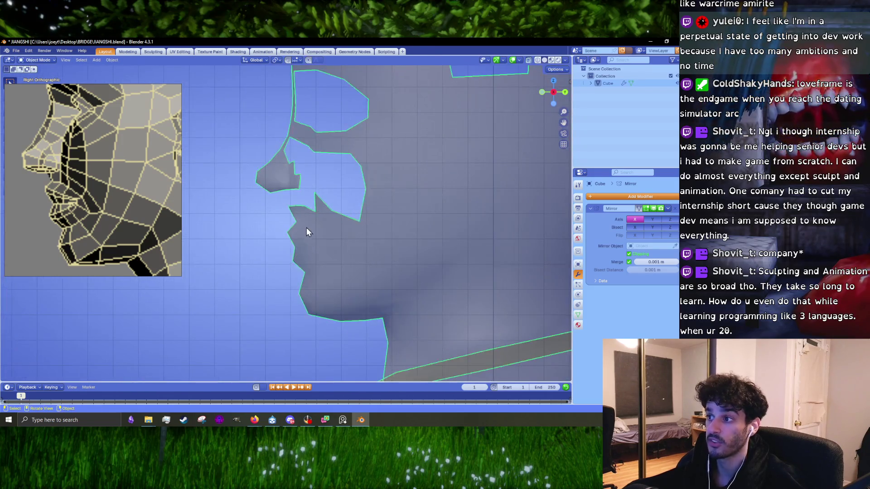
scroll(306, 232, "up", 2)
key("Tab")
scroll(286, 194, "up", 2)
- Scale the nose up, move it into place, then rescale and reshape it
left_click_drag(222, 135, 330, 221)
key("s")
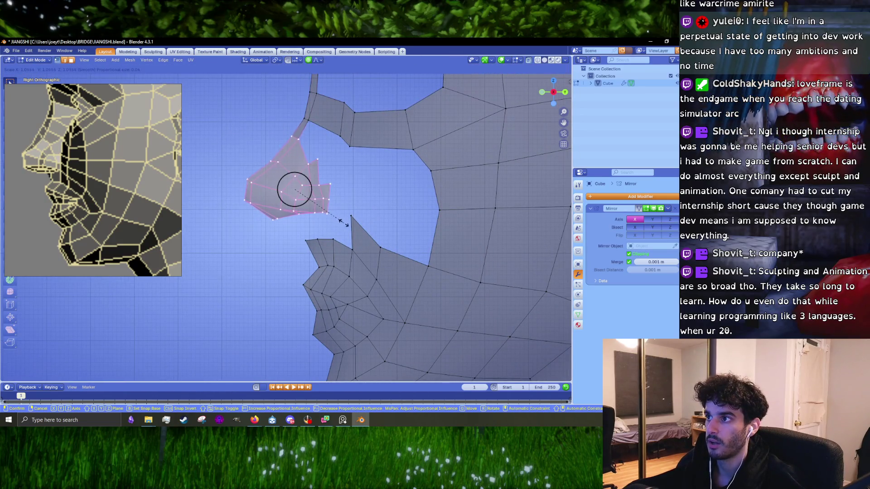
left_click(344, 223)
key("g")
left_click(348, 224)
key("s")
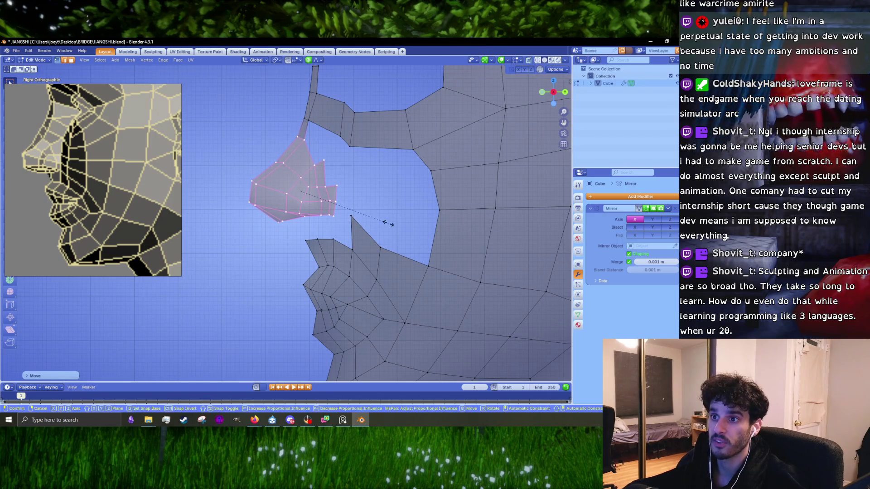
left_click(381, 222)
key("g")
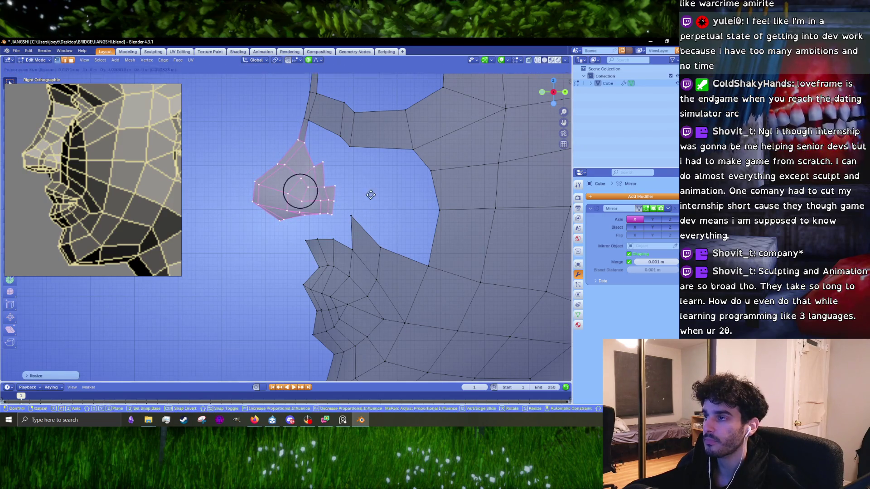
left_click(369, 195)
- Try moving the vertex above the nose, then reframe the lips and turn X-ray off
left_click_drag(291, 101, 330, 139)
key("g")
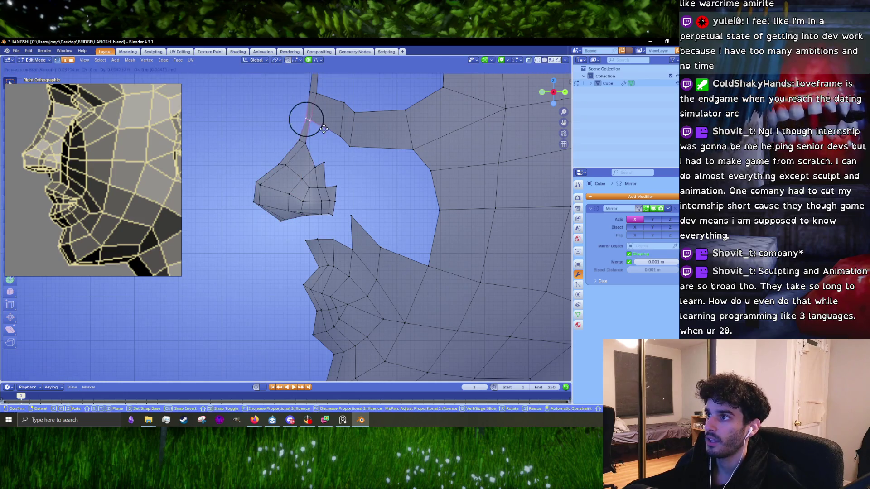
key("Escape")
key("Tab")
key("Tab")
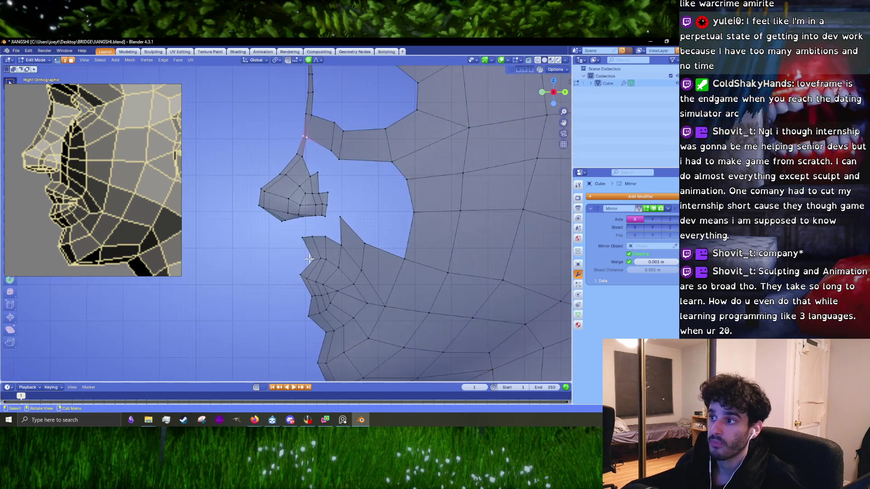
scroll(313, 254, "up", 1, "shift")
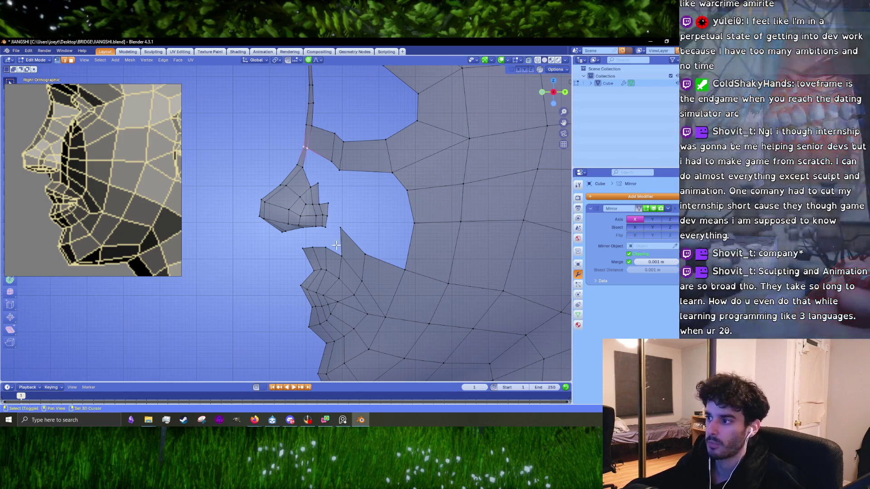
mouse_move(356, 291)
middle_mouse_down("shift")
mouse_move(327, 193)
mouse_move(345, 230)
middle_mouse_up("shift")
scroll(327, 193, "up", 2)
left_click(529, 62)
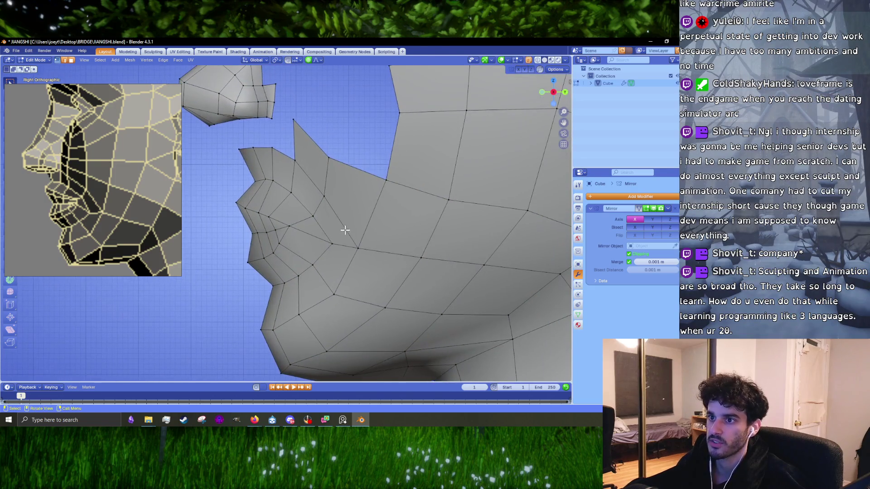
- Nudge two lip vertices up and pull the pointed upper-lip tip down and left
key("g")
left_click(310, 213)
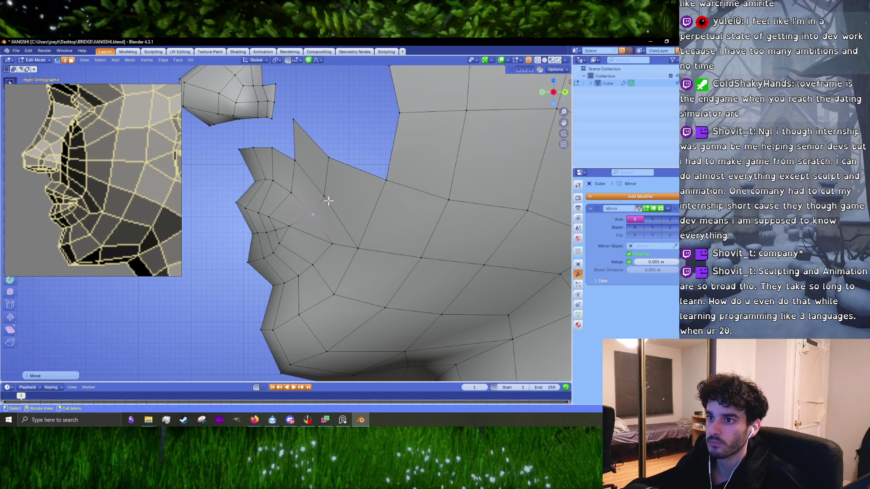
left_click(324, 197)
key("g")
left_click(326, 195)
middle_click_drag(313, 149, 310, 228, "shift")
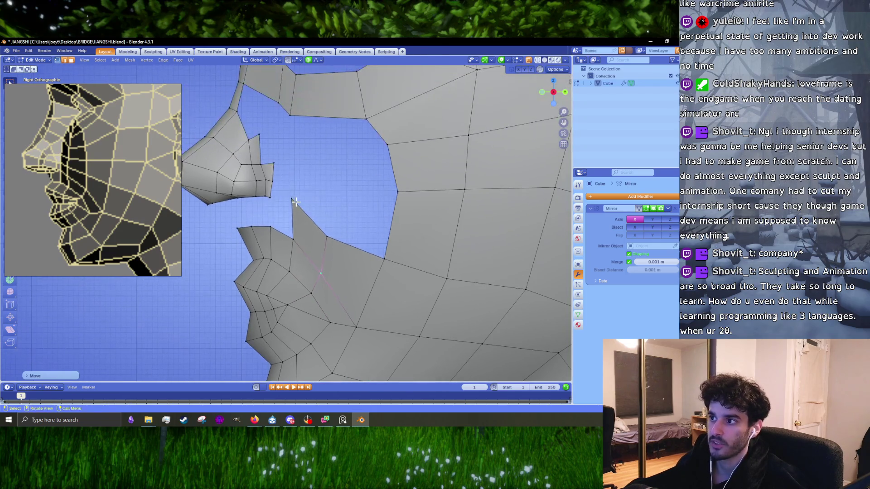
left_click(293, 199)
key("g")
left_click(298, 217)
- Ease two vertices along the lip edge with soft falloff to smooth the profile
left_click(327, 240)
key("g")
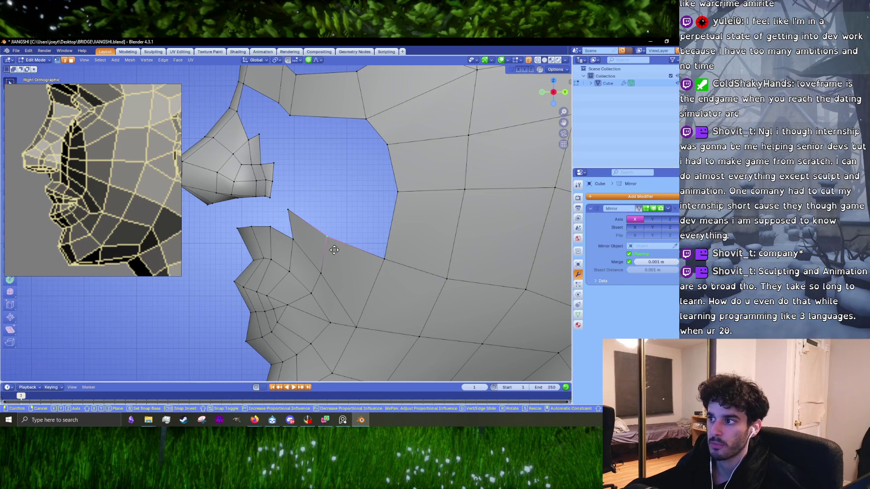
left_click(329, 247)
left_click(385, 261)
key("g")
left_click(386, 265)
scroll(404, 224, "down", 8)
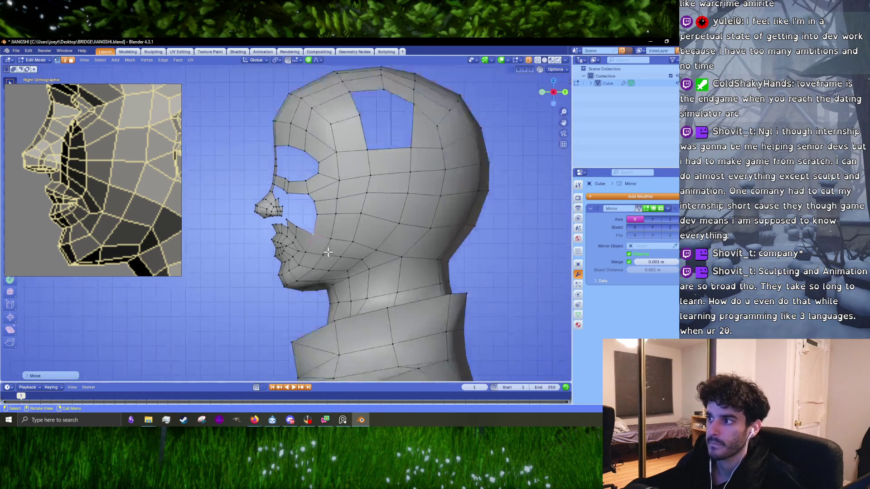
- Nudge a forehead vertex with proportional falloff to refine the brow
scroll(95, 193, "down", 3)
scroll(94, 193, "down", 3)
scroll(274, 205, "up", 5)
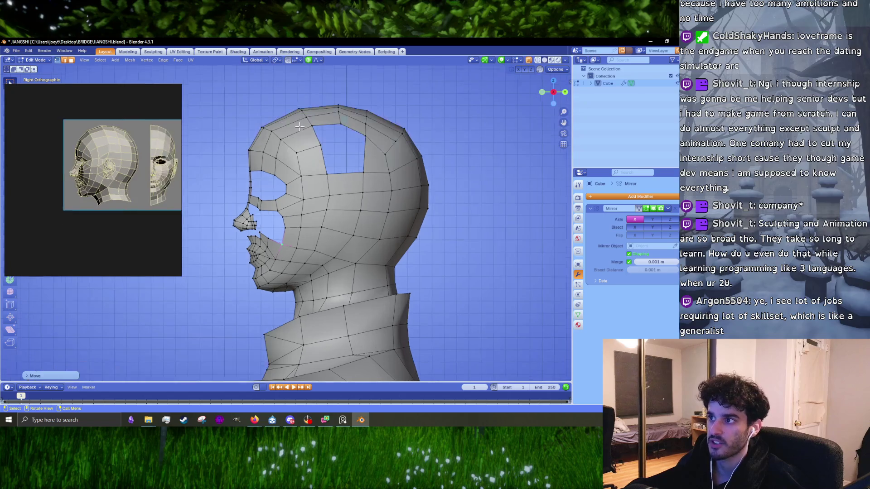
left_click_drag(284, 222, 285, 223)
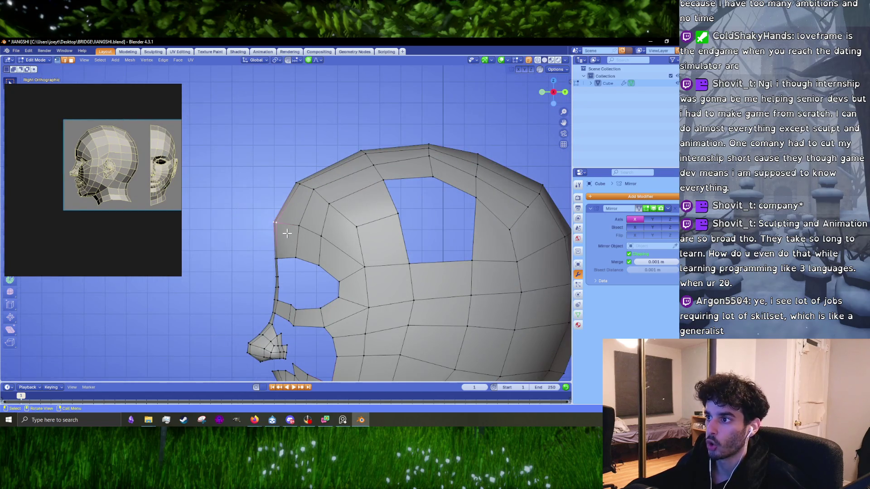
key("g")
left_click(288, 232)
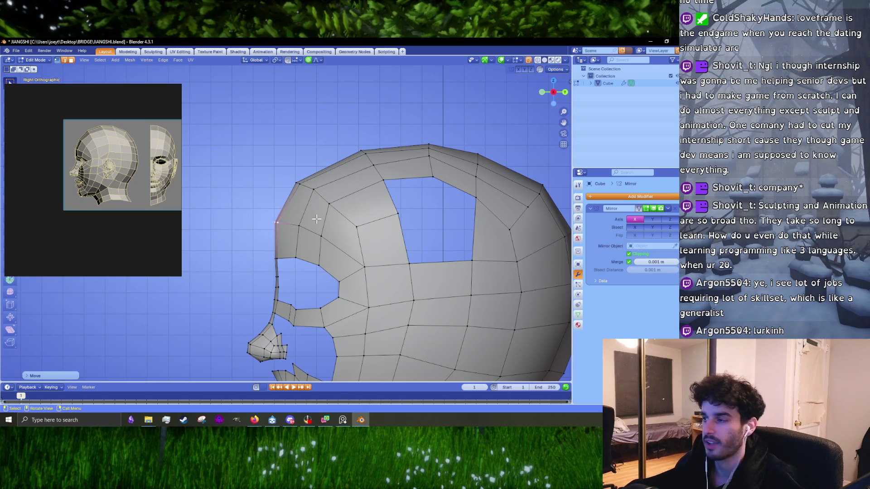
- Raise the crown vertices at the top of the head, then fine-tune their height
middle_click_drag(303, 200, 231, 222, "shift")
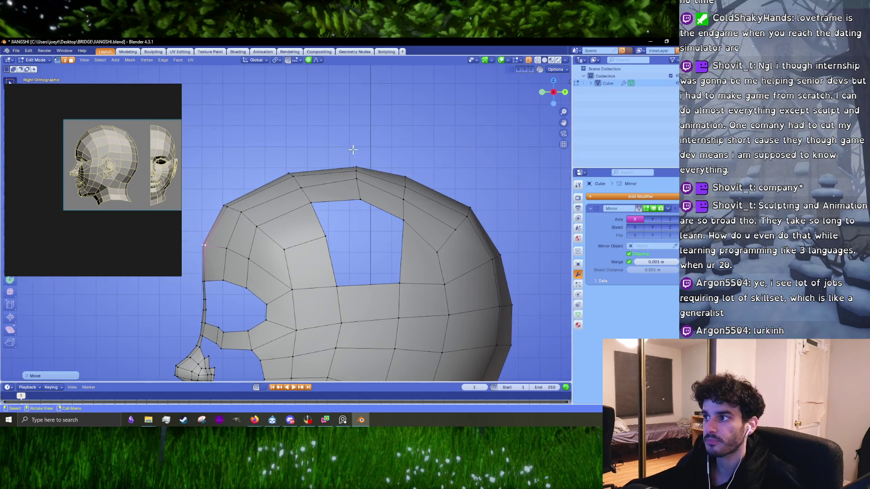
left_click_drag(371, 219, 370, 218)
key("g")
left_click(370, 213)
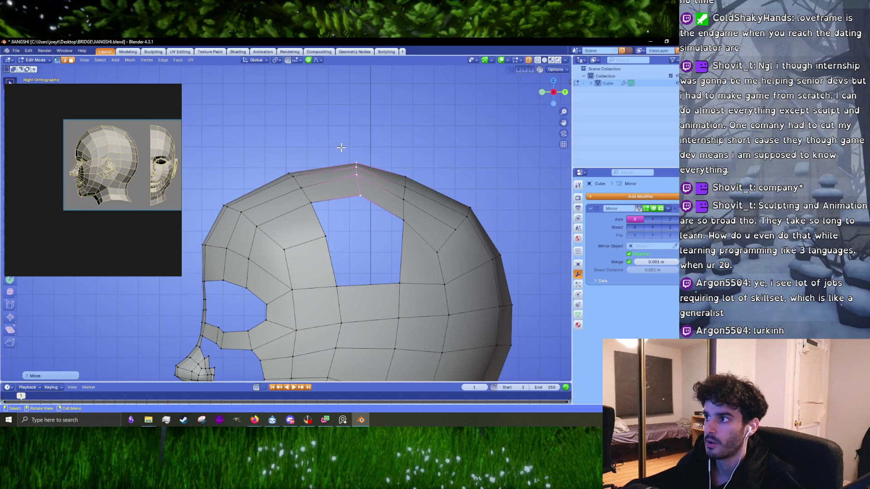
key("g")
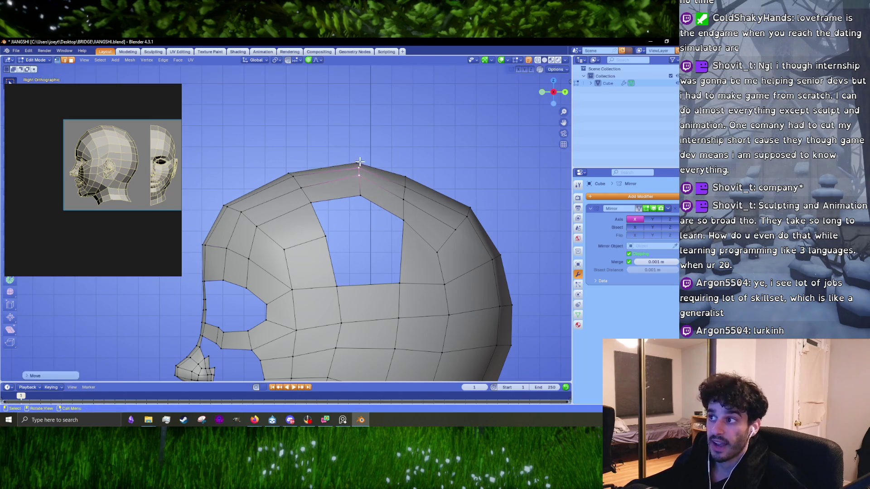
left_click(357, 162)
key("g")
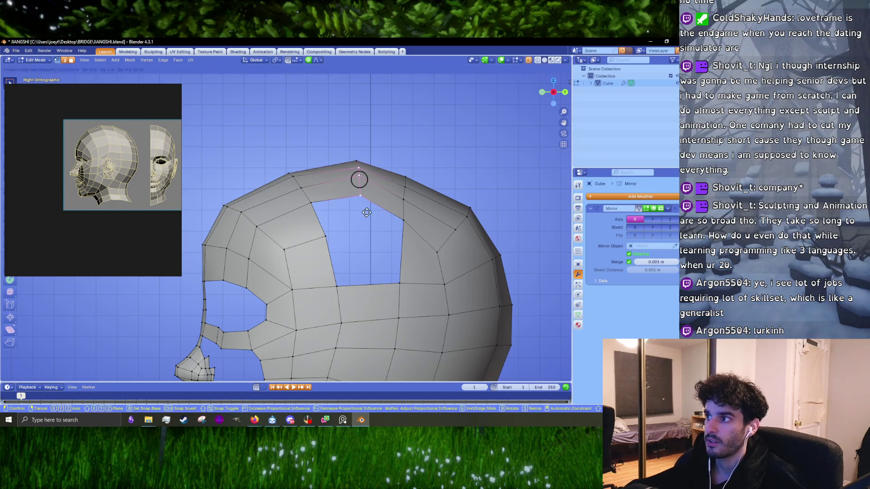
left_click(367, 212)
- Rotate the cranium-top vertices slightly and shift them up and left
left_click_drag(339, 143, 364, 207)
key("r")
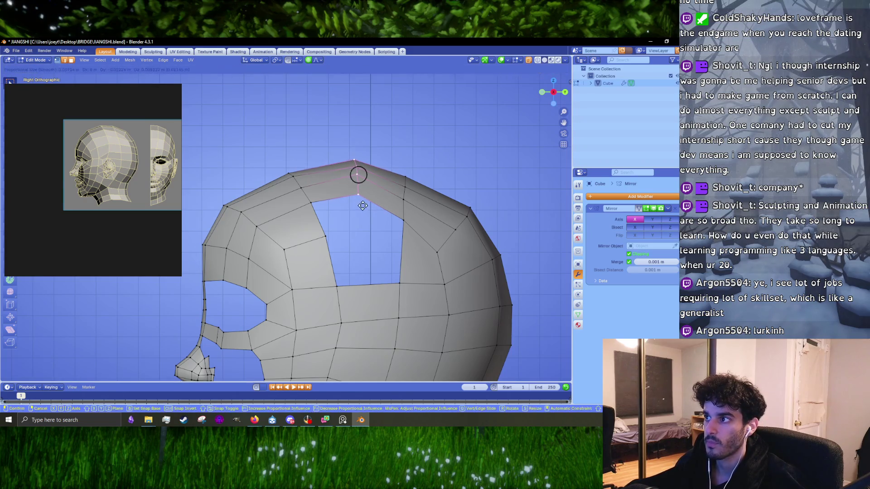
left_click(390, 217)
key("r")
left_click(393, 220)
key("g")
left_click(350, 211)
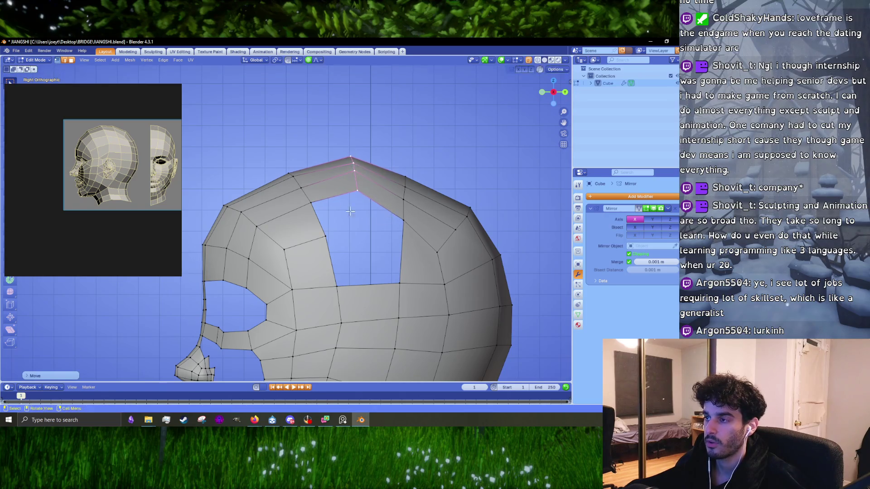
- Round the forehead by moving a front cranium vertex with proportional falloff
left_click_drag(283, 165, 315, 204)
key("g")
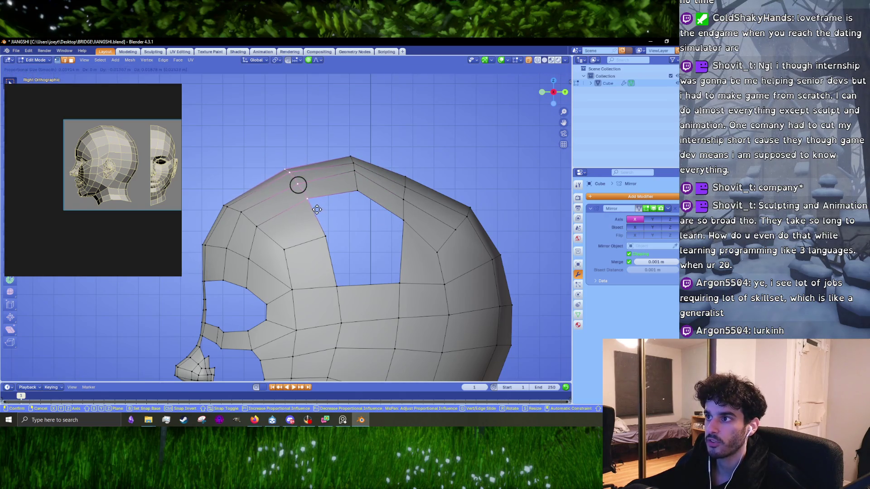
left_click(317, 209)
scroll(326, 217, "down", 2)
scroll(335, 230, "up", 1)
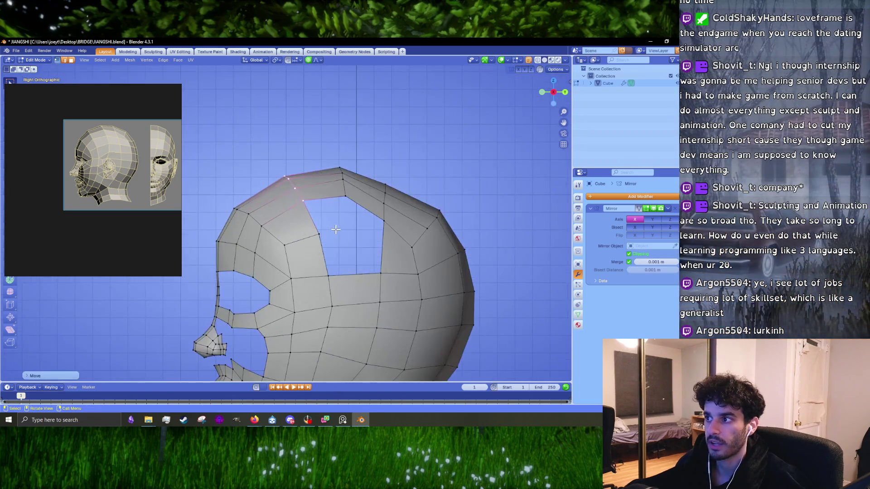
- Adjust the top-back edge of the head and lower it with proportional falloff
mouse_move(377, 171)
left_mouse_down()
mouse_move(397, 194)
mouse_move(385, 192)
left_mouse_up()
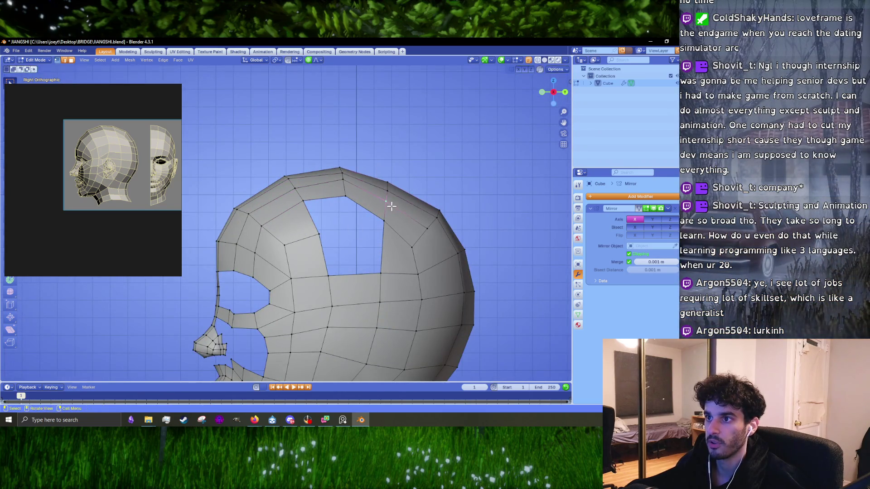
key("g")
left_click(393, 205)
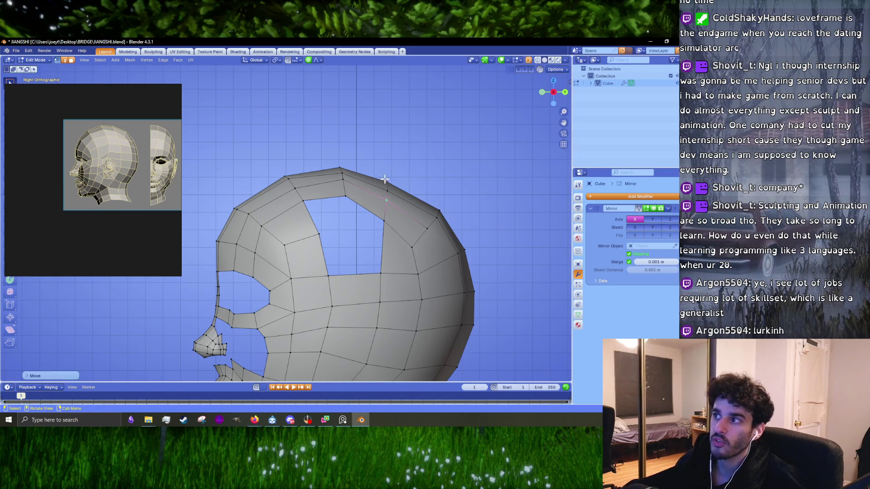
key("g")
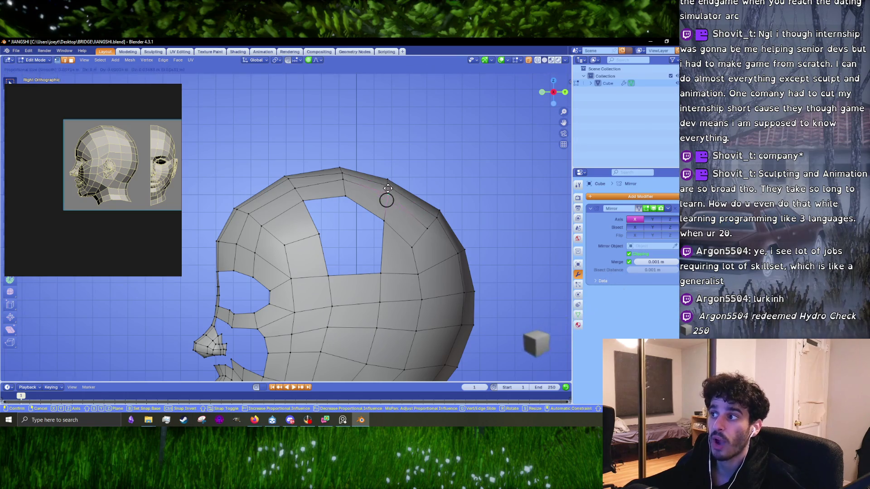
left_click(382, 220)
- Orbit around the head to check its front and side, then start a knife cut
mouse_move(408, 237)
middle_mouse_down("shift")
mouse_move(345, 226)
mouse_move(321, 204)
middle_mouse_up("shift")
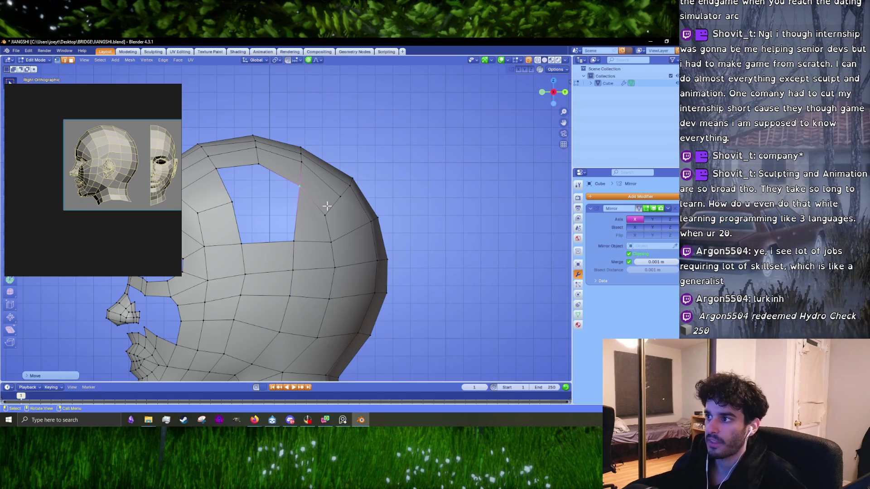
mouse_move(342, 203)
middle_mouse_down()
mouse_move(317, 223)
mouse_move(344, 244)
middle_mouse_up()
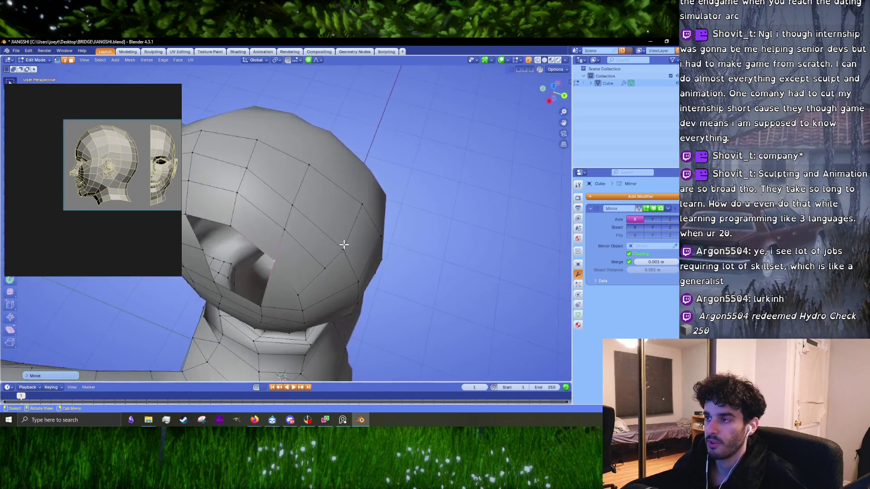
mouse_move(312, 221)
middle_mouse_down()
mouse_move(404, 178)
mouse_move(399, 155)
mouse_move(385, 156)
mouse_move(291, 240)
middle_mouse_up()
mouse_move(317, 203)
middle_mouse_down()
mouse_move(352, 195)
mouse_move(363, 210)
mouse_move(347, 208)
mouse_move(349, 214)
middle_mouse_up()
key("k")
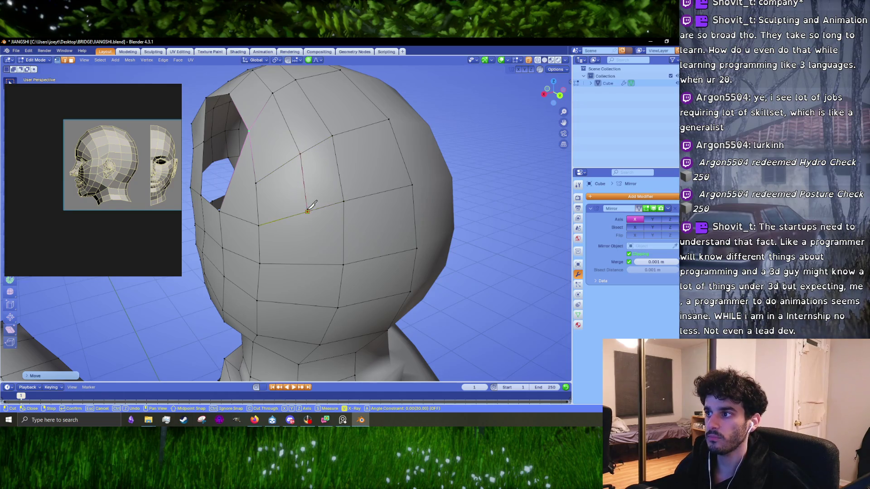
- Knife-cut a new edge line down the side of the head
middle_click_drag(307, 252, 326, 158, "shift")
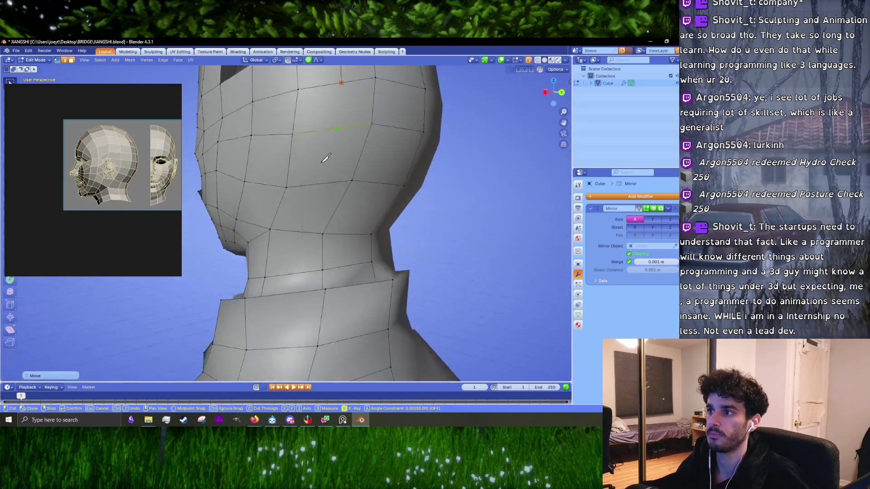
left_click(322, 179)
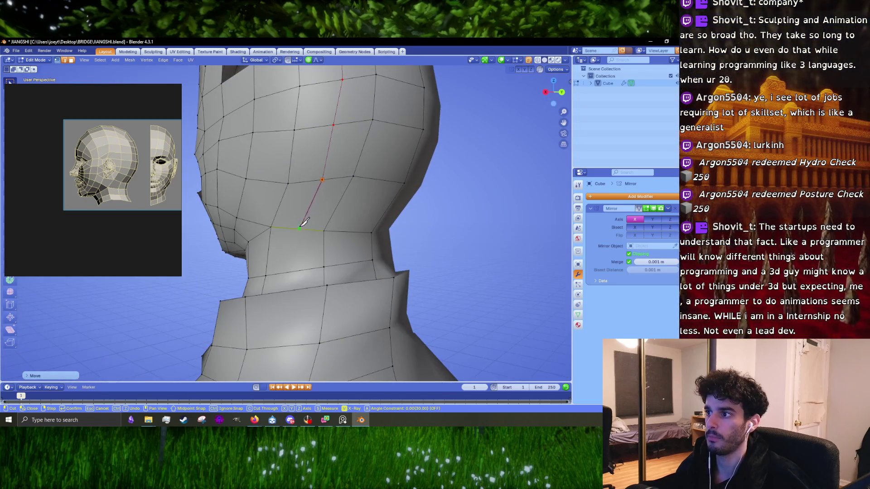
mouse_move(305, 224)
middle_mouse_down()
mouse_move(313, 190)
mouse_move(320, 214)
mouse_move(362, 186)
mouse_move(338, 233)
mouse_move(340, 271)
mouse_move(305, 204)
mouse_move(318, 155)
middle_mouse_up()
key("Escape")
- Select the small triangular face beside the cranium opening
middle_click_drag(345, 227, 364, 191)
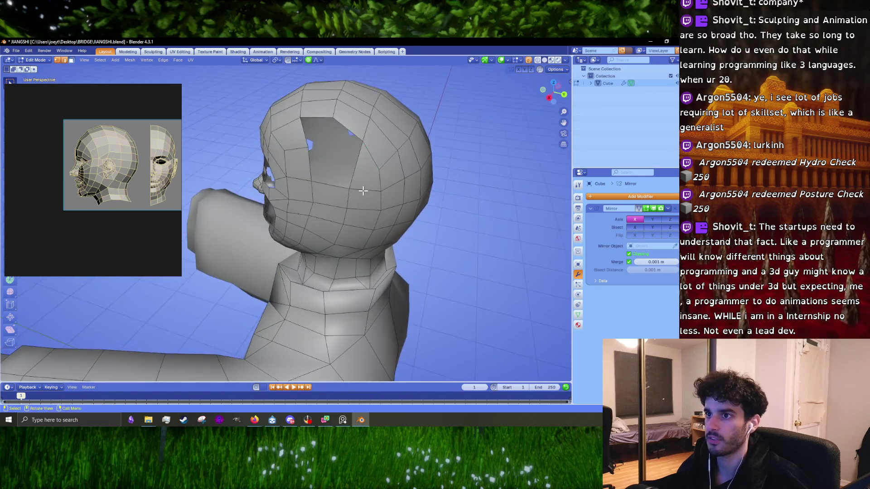
left_click(364, 191)
left_click(365, 176)
- In an orthographic right view framed on the head, delete the selected triangle face
key("KP_3")
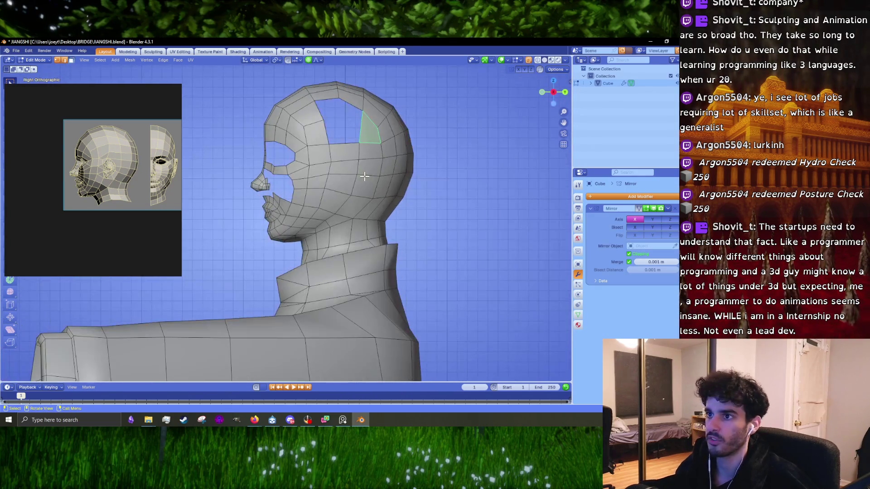
scroll(350, 227, "up", 2)
middle_click_drag(350, 181, 350, 226, "shift")
scroll(377, 235, "up", 2)
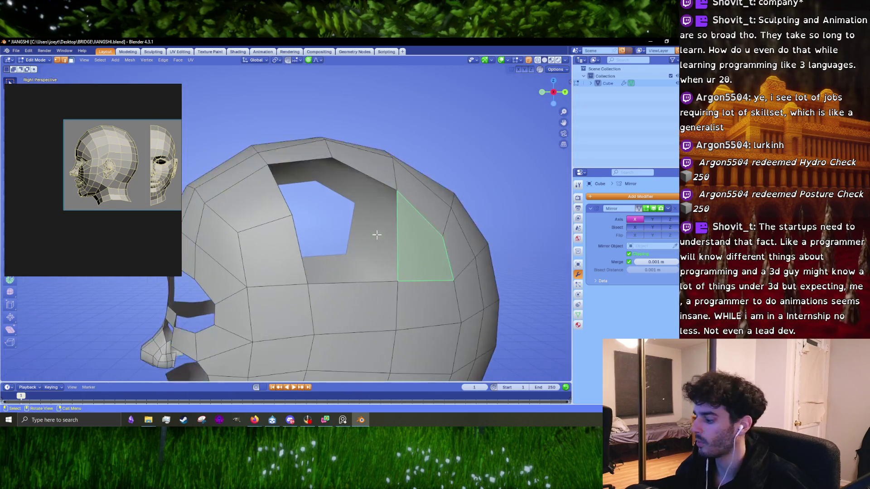
key("KP_5")
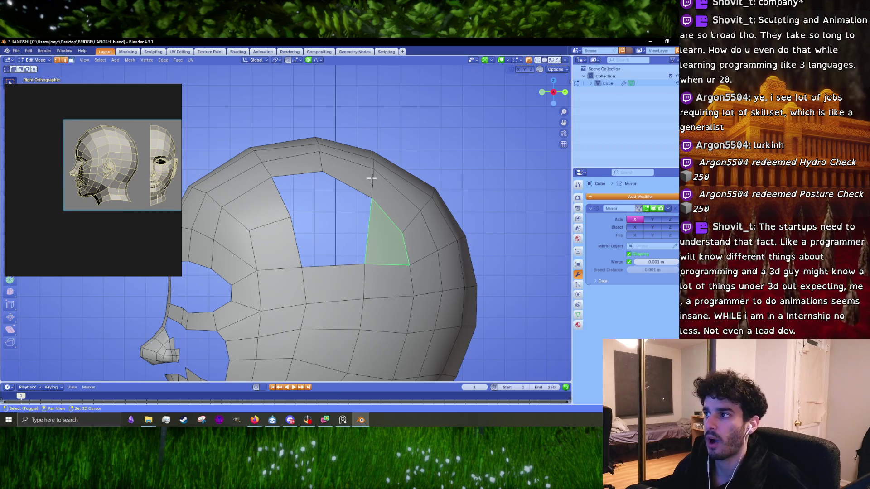
middle_click_drag(369, 178, 324, 202, "shift")
scroll(326, 206, "down", 2)
scroll(330, 261, "up", 2)
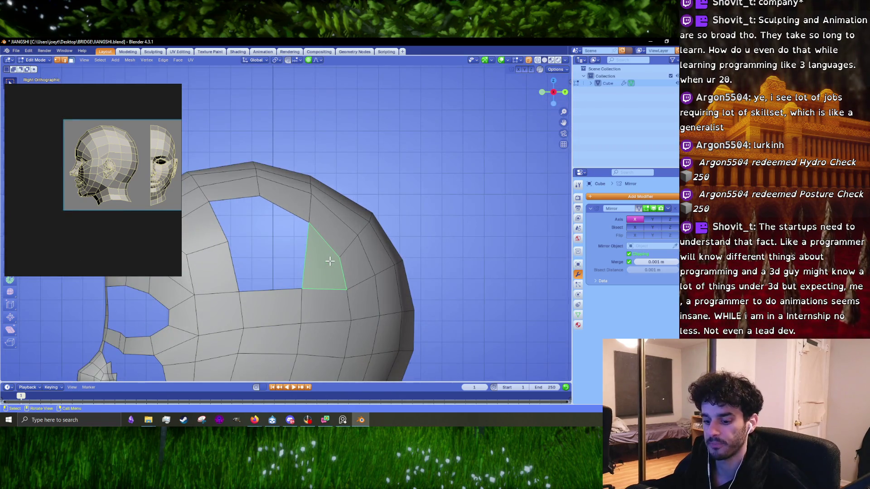
key("x")
left_click(330, 262)
- In vertex select mode, nudge several vertices along the cranium's top edge
key("1")
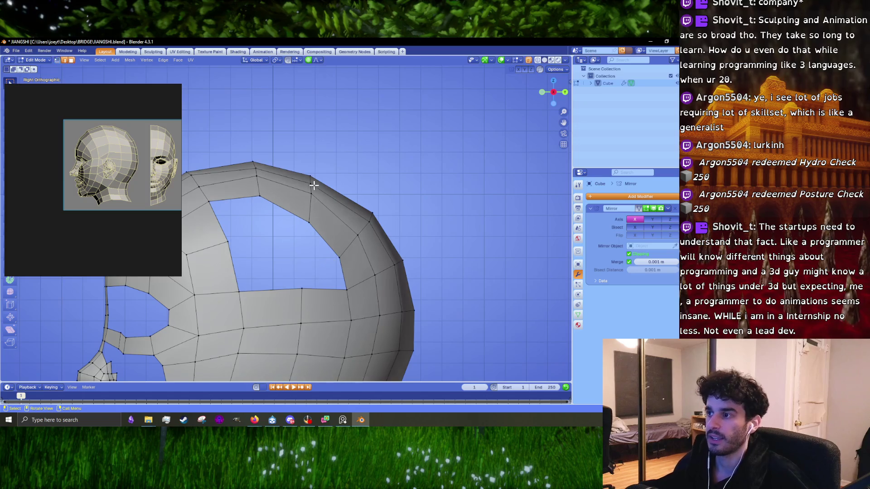
left_click(325, 205)
scroll(325, 205, "down", 3)
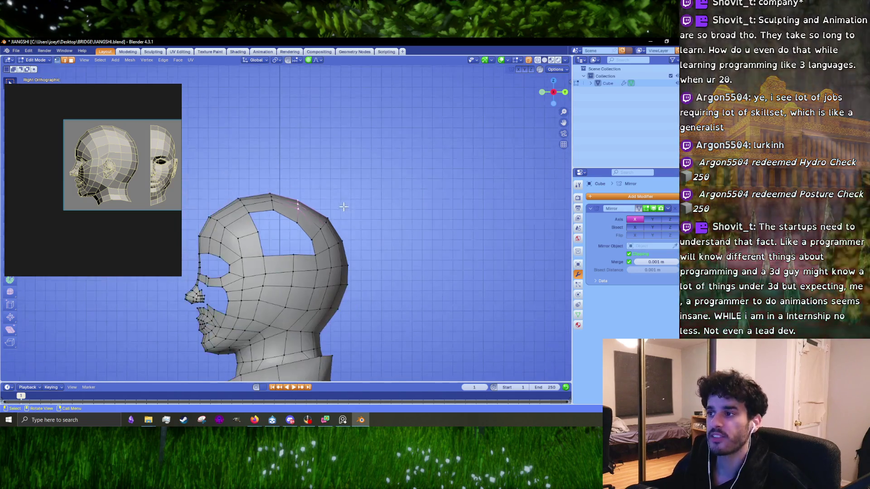
key("g")
left_click(326, 216)
scroll(326, 215, "up", 3)
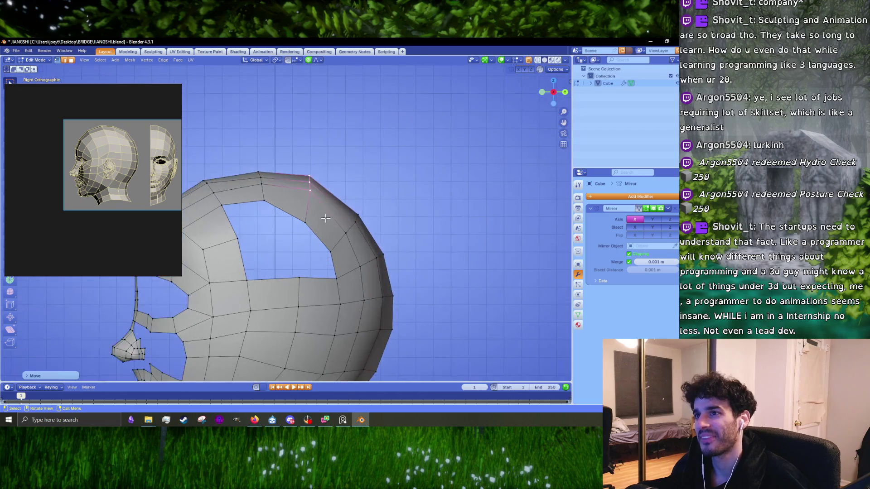
left_click(355, 221)
key("g")
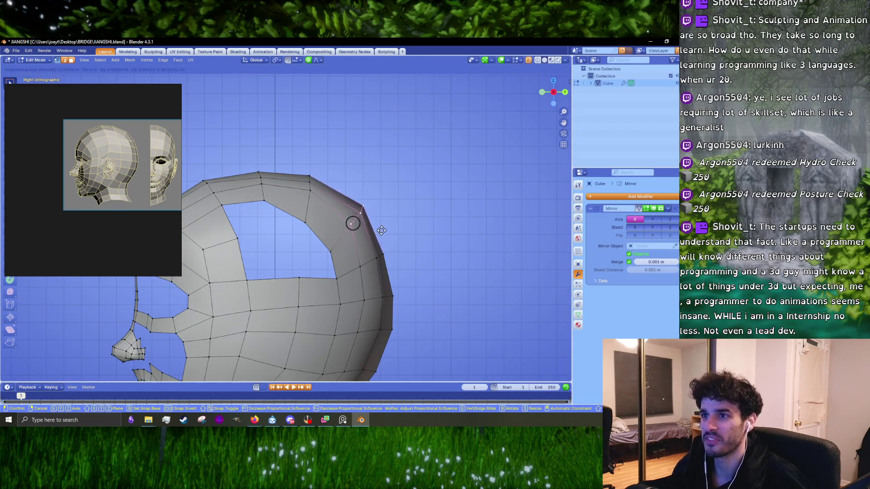
left_click(352, 223)
scroll(382, 223, "up", 2)
key("g")
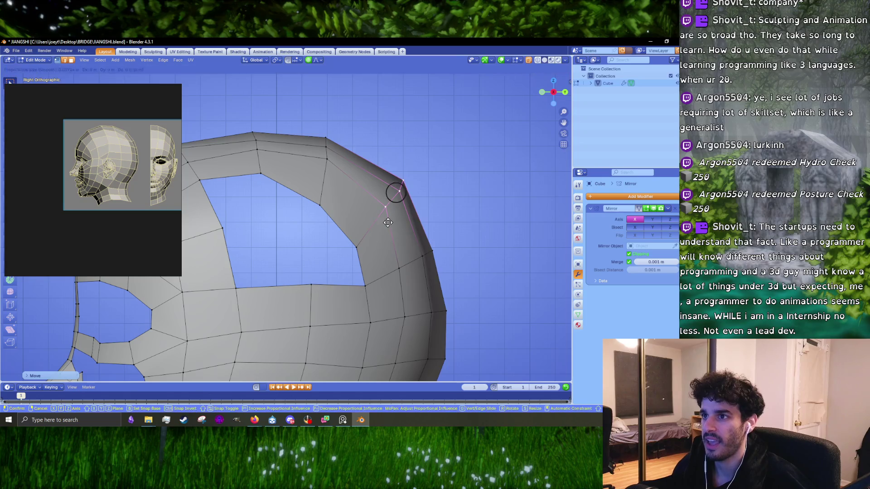
left_click(388, 219)
- Reshape the back of the skull with falloff and flatten the back loop along Z
left_click(356, 245)
key("g")
left_click(363, 231)
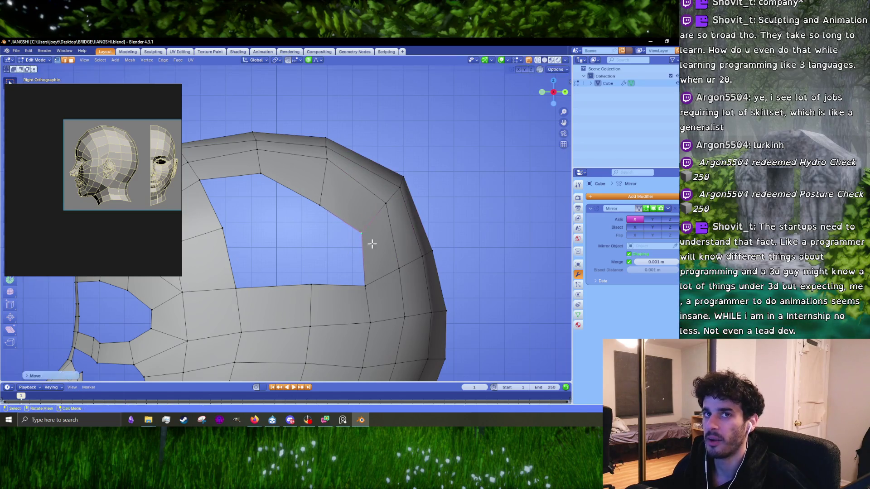
middle_click_drag(369, 243, 385, 214, "shift")
left_click(416, 220)
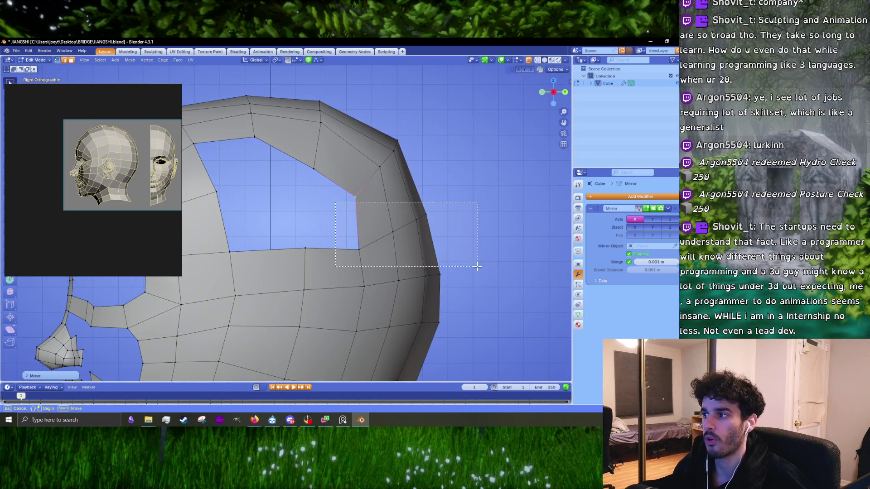
key("g")
left_click(474, 259)
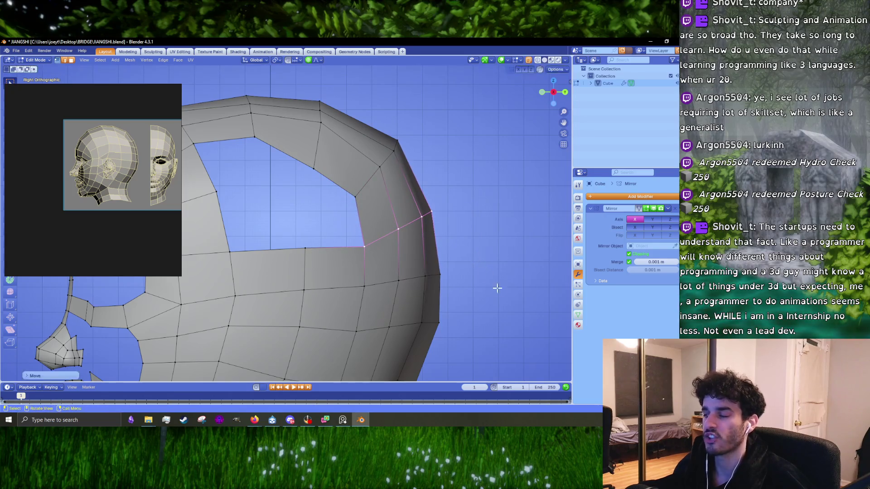
key("s")
key("z")
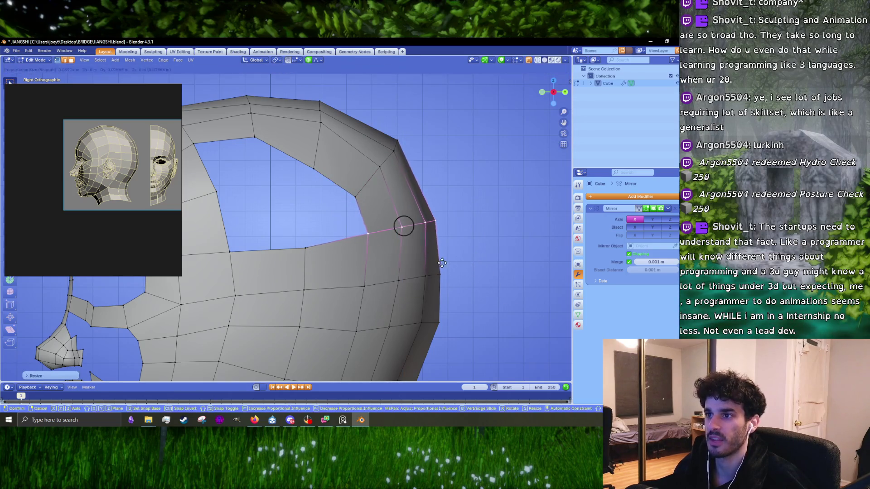
left_click(441, 262)
- Reposition the top-back corner vertex and a neighbouring vertex on the top edge
left_click_drag(377, 208, 484, 250)
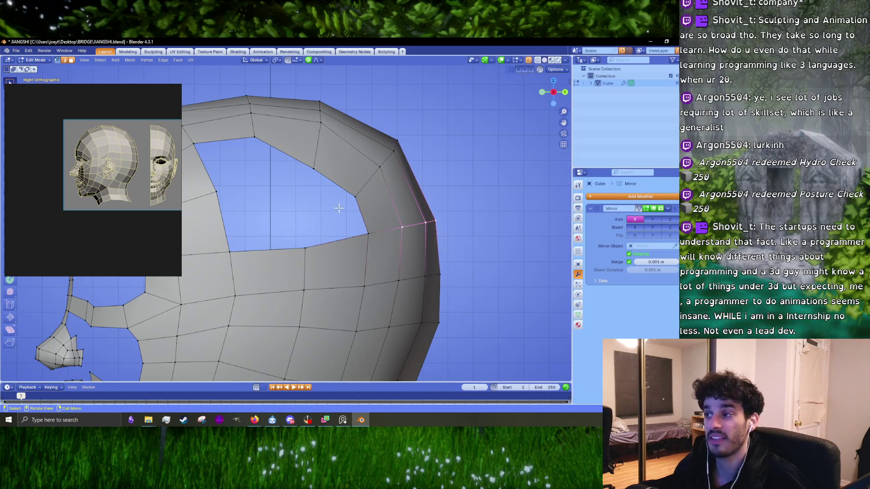
key("g")
right_click(485, 250)
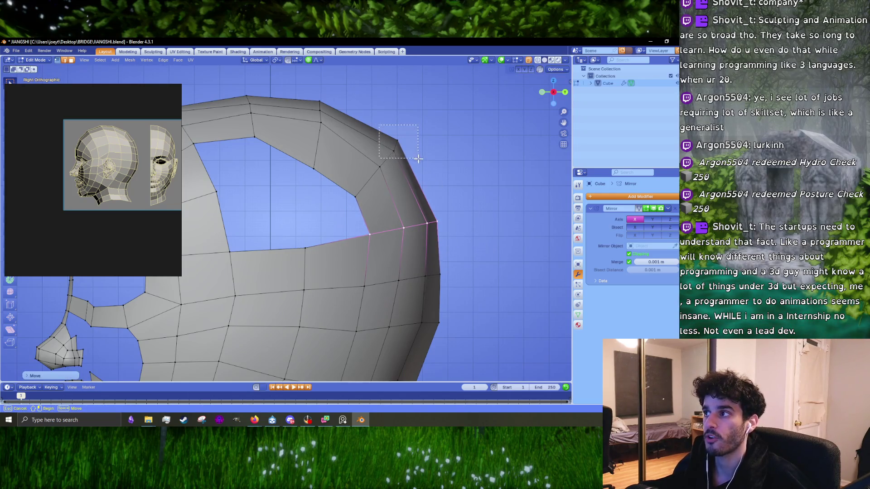
left_click(396, 145)
key("g")
left_click(420, 155)
left_click(382, 165)
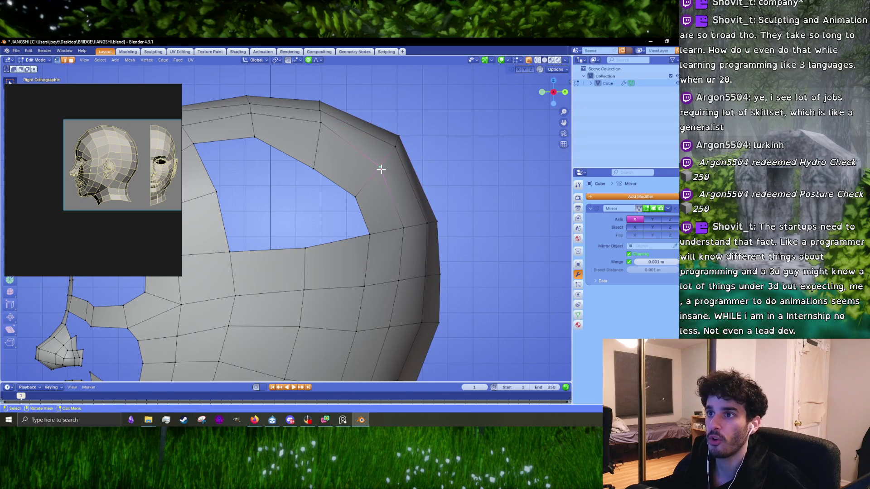
key("g")
left_click(382, 164)
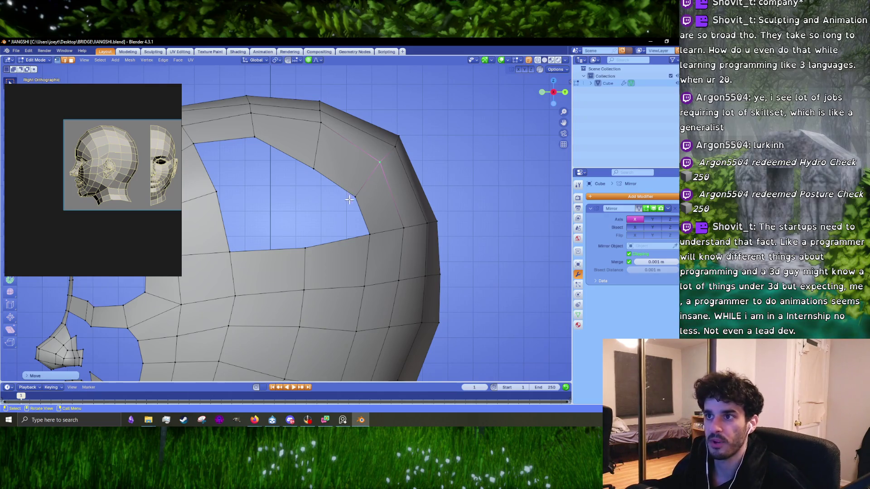
- Merge the lower rim vertex into the upper vertex, then nudge the merged vertex
left_click(354, 195)
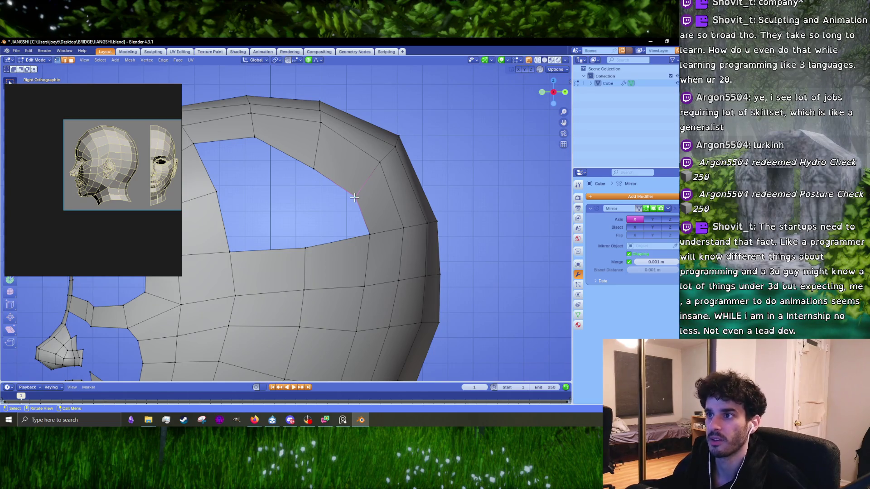
key("m")
left_click(361, 180)
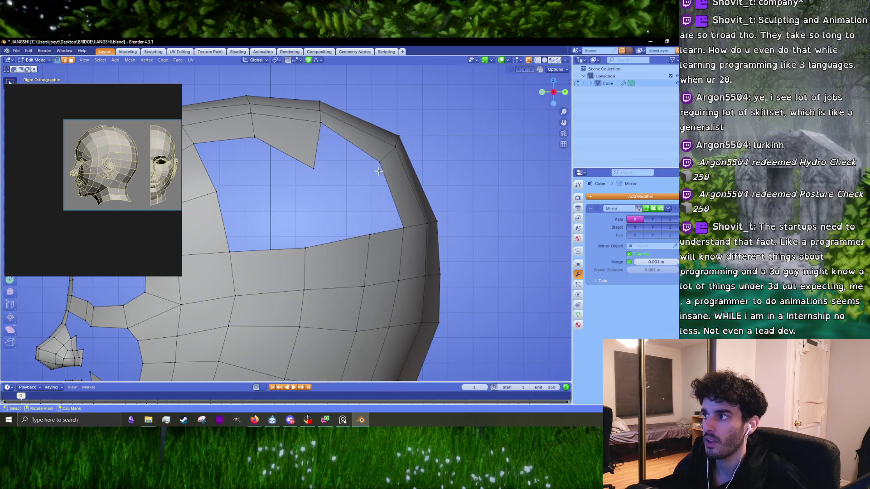
key("g")
left_click(383, 161)
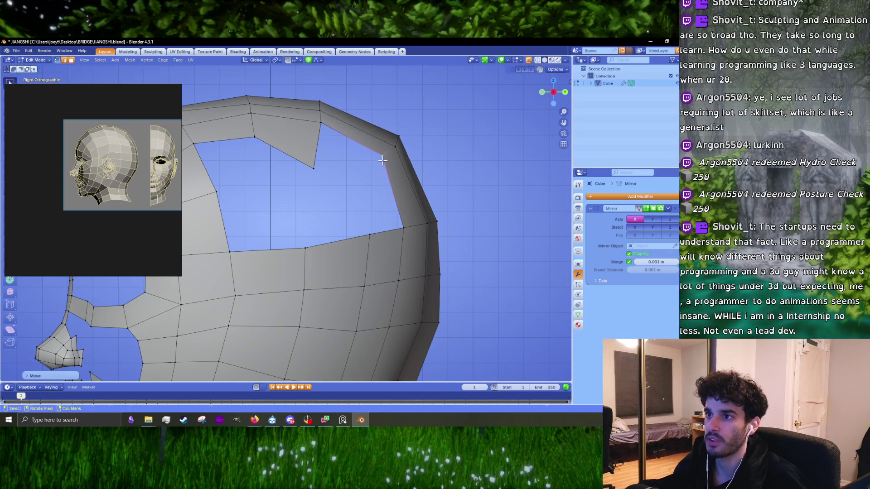
key("g")
left_click(381, 155)
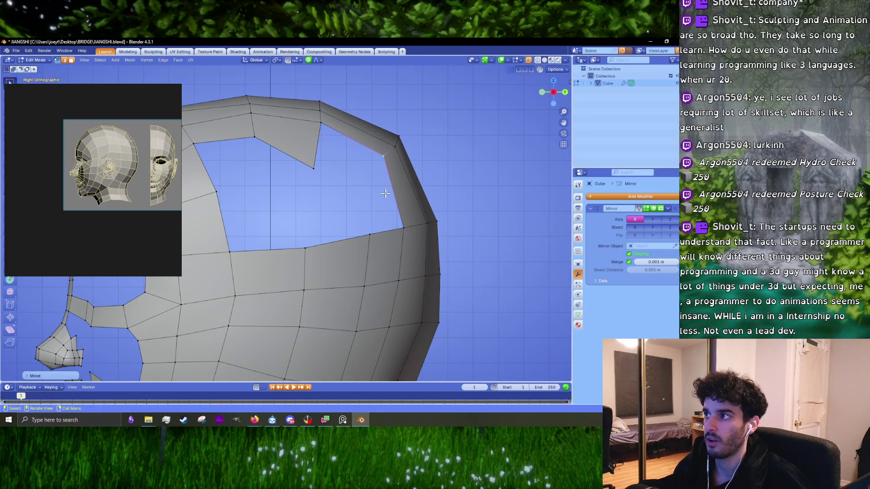
key("g")
right_click(380, 181)
- Move the lower rim vertex left and slide it along its rim edge
left_click(369, 234)
key("g")
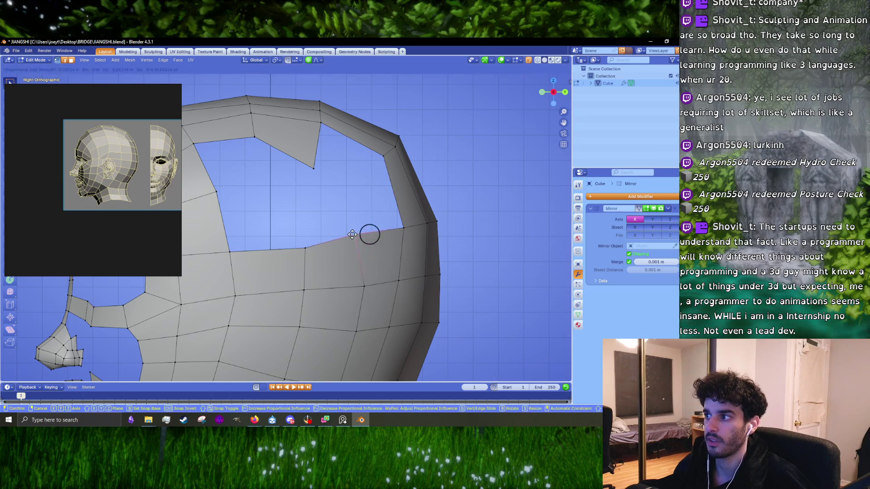
left_click(368, 233)
key("g")
key("g")
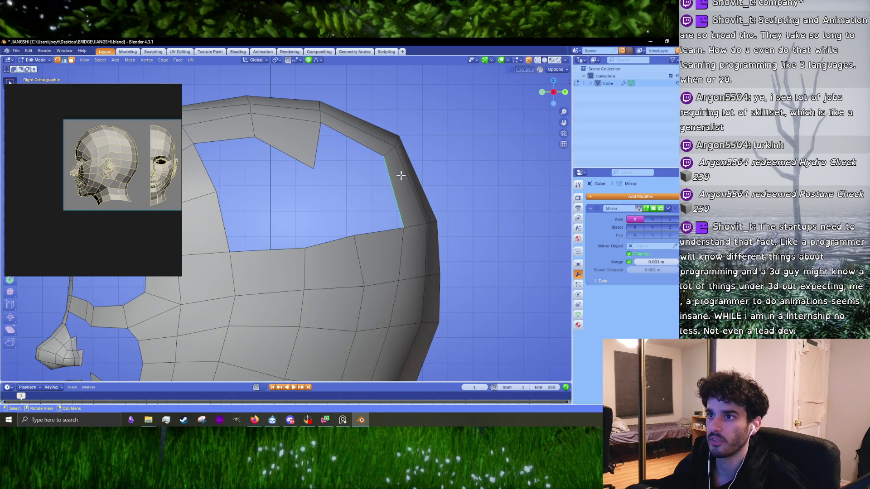
scroll(406, 177, "down", 3)
- Add a new edge loop across the cranium's top strip at its default position
scroll(406, 177, "up", 2)
key("ctrl+r")
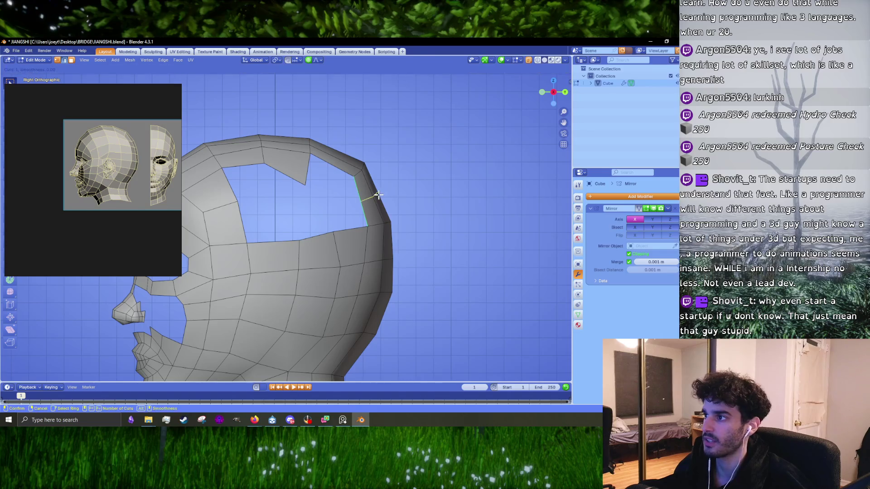
left_click(378, 195)
right_click(378, 195)
scroll(383, 194, "up", 2)
key("g")
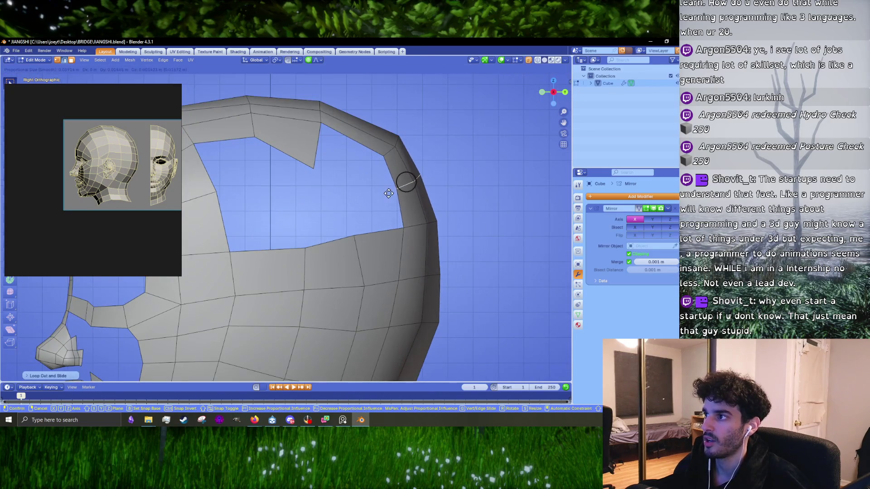
right_click(388, 193)
- Fill the notch between the two edges with a face and nudge the new edge
left_click(319, 148, "shift")
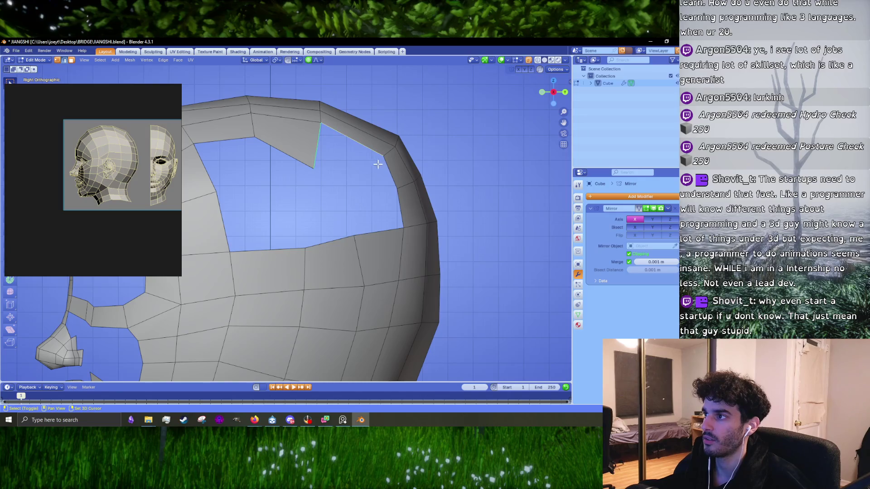
key("f")
left_click(379, 156)
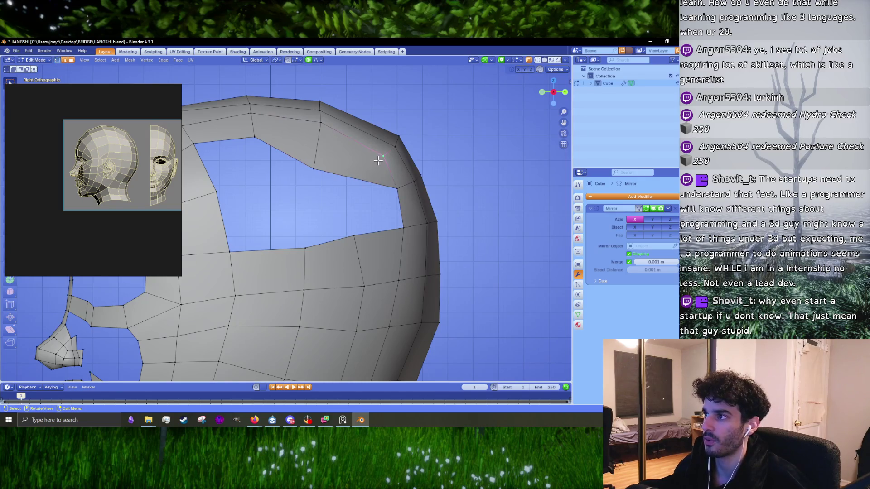
key("g")
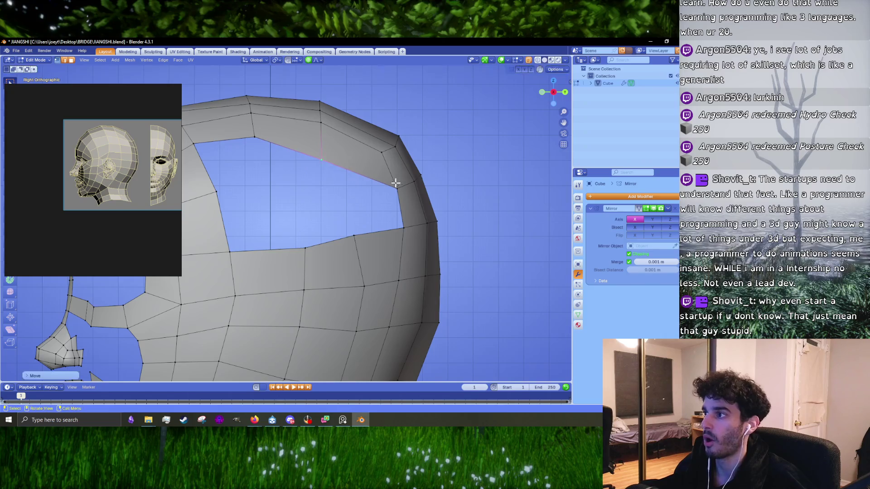
left_click(400, 192)
- Reposition the vertical edge on the top strip using proportional editing
left_click(323, 136)
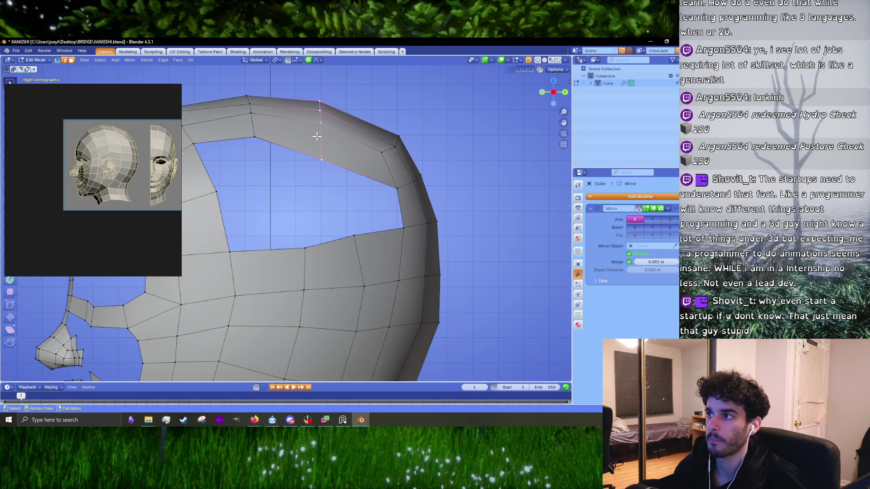
key("g")
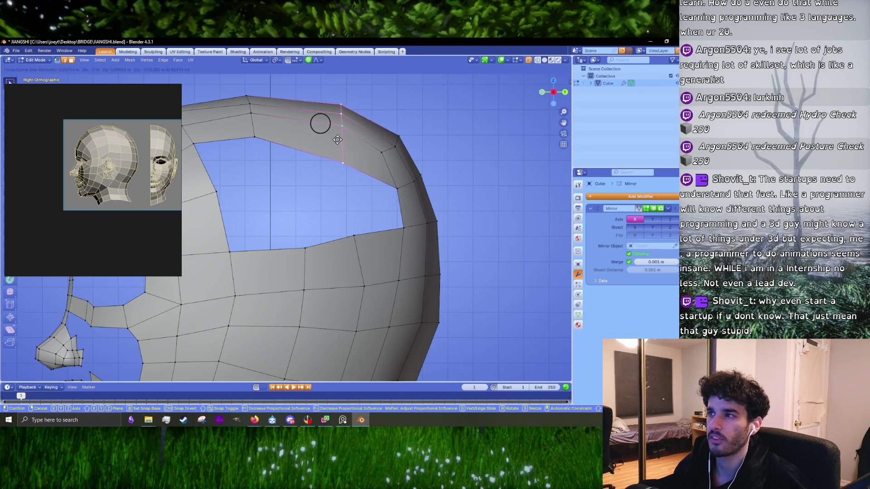
left_click(320, 137)
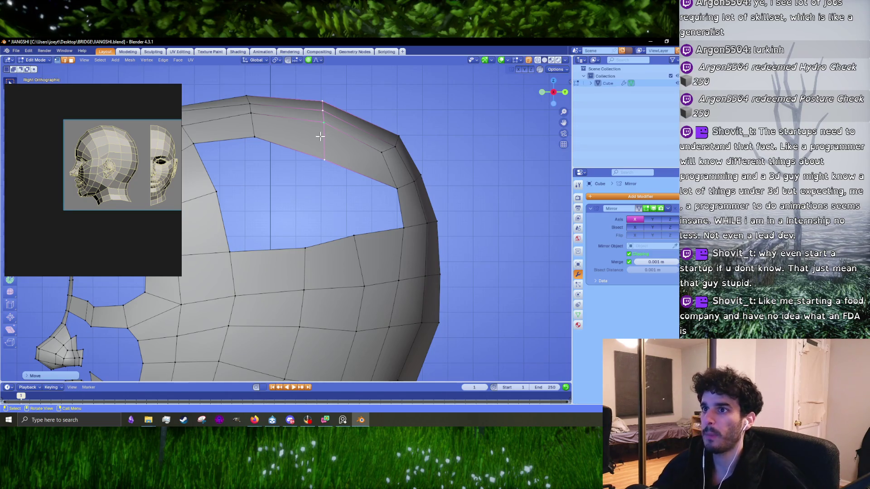
scroll(320, 137, "down", 4)
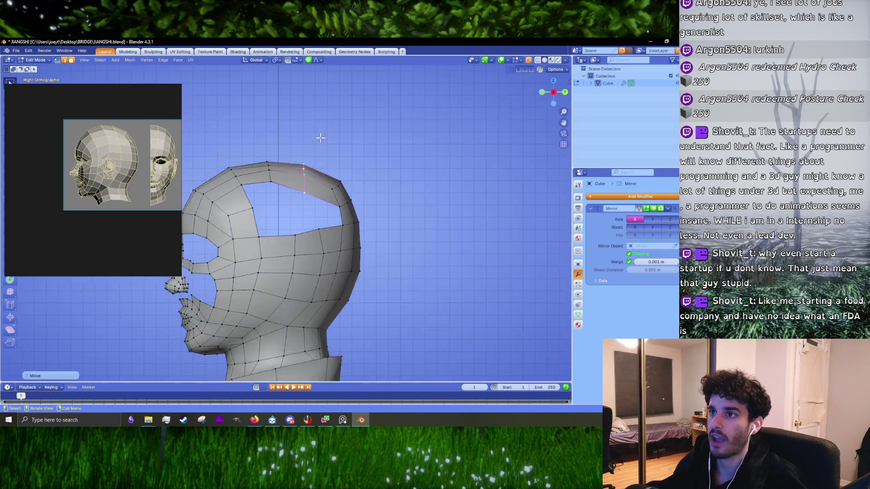
scroll(320, 138, "up", 4)
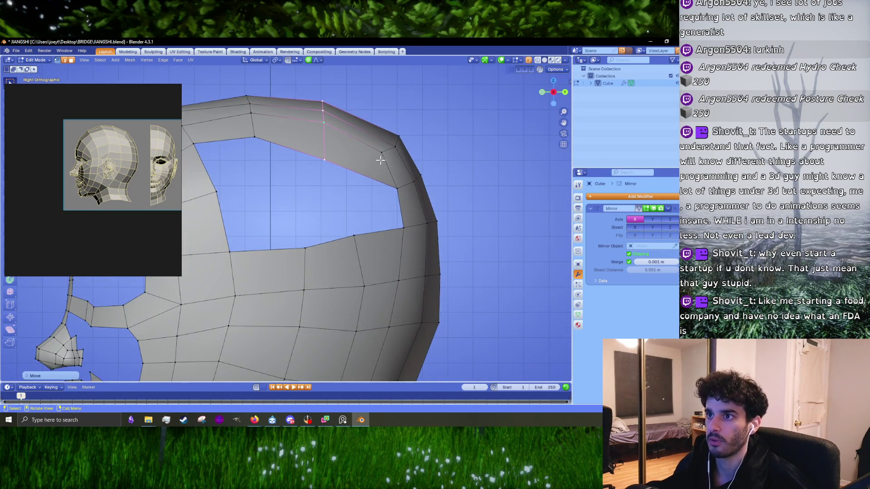
- Reshape the top edge of the cranium strip with several proportional moves
middle_click_drag(381, 160, 351, 214, "shift")
left_click(376, 194)
key("g")
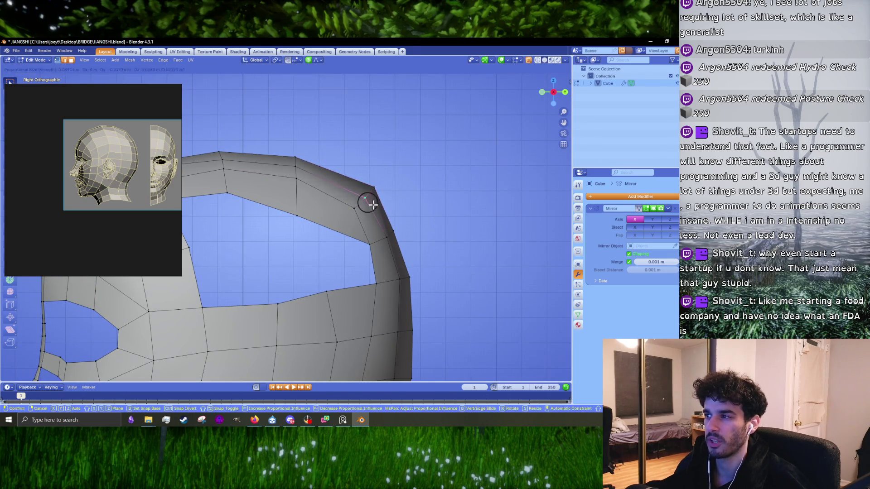
left_click(375, 192)
key("g")
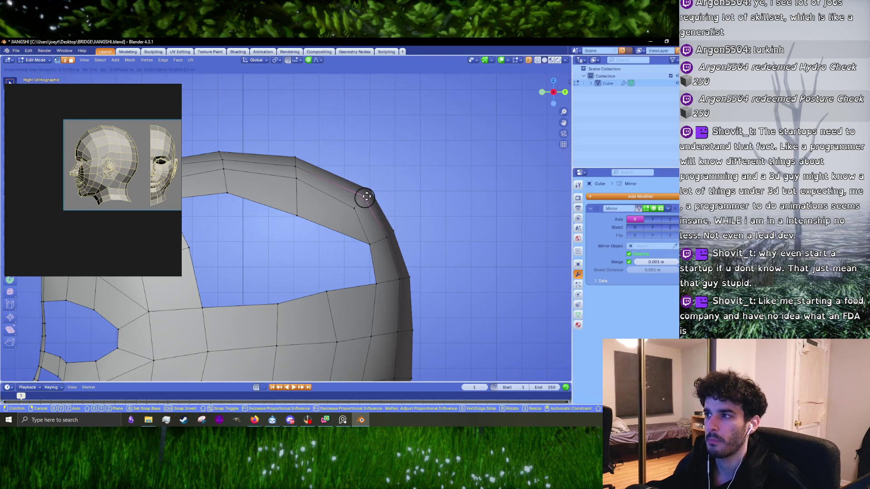
left_click(360, 198)
key("g")
middle_click_drag(353, 201, 376, 178, "shift")
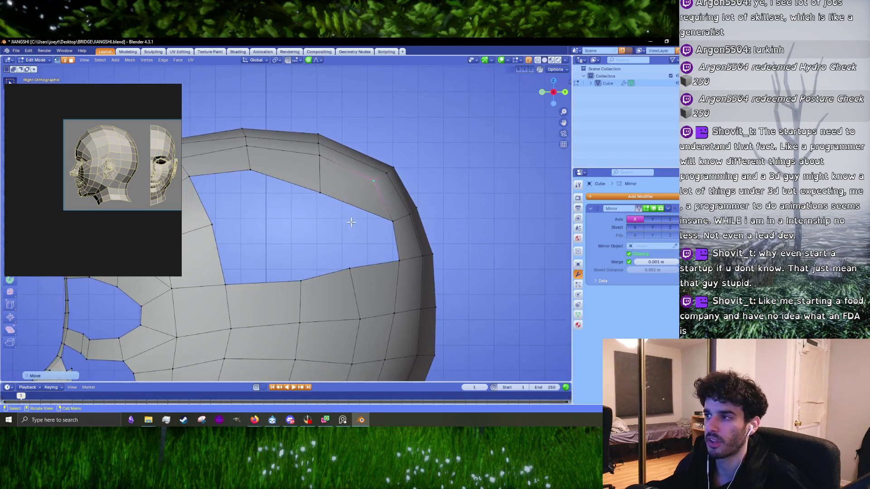
left_click(346, 201)
- Shrink, shift and rotate the vertical edge loop to follow the strip's curve
left_click(326, 172, "alt")
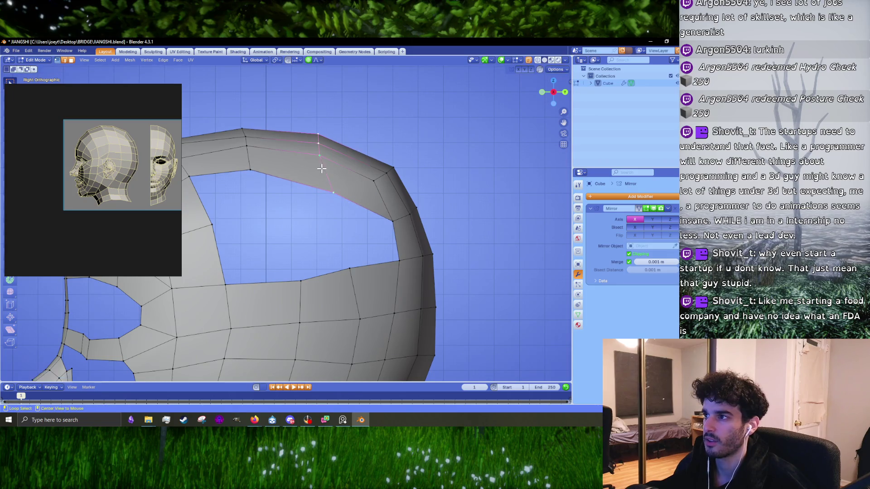
key("s")
left_click(406, 209)
key("s")
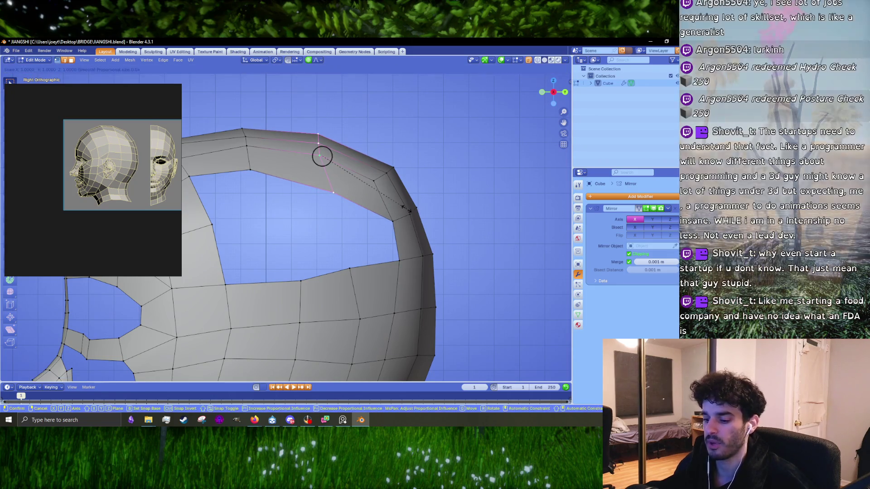
left_click(369, 196)
key("g")
left_click(348, 191)
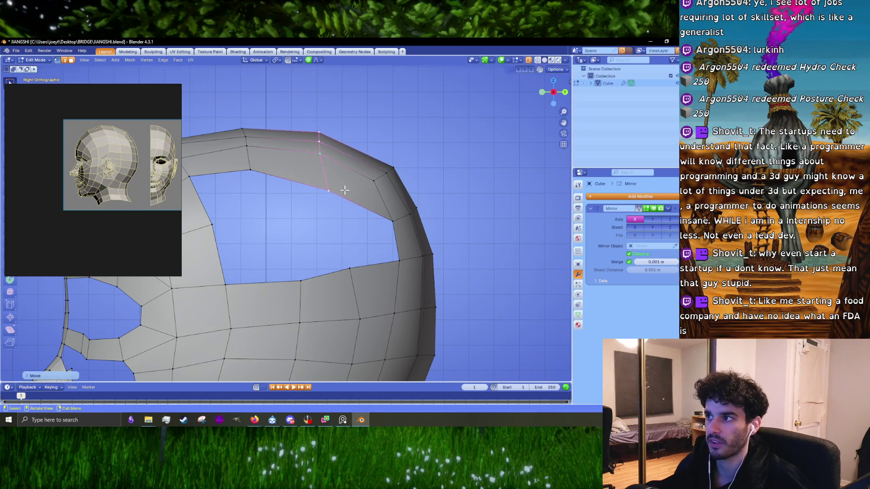
key("r")
left_click(376, 193)
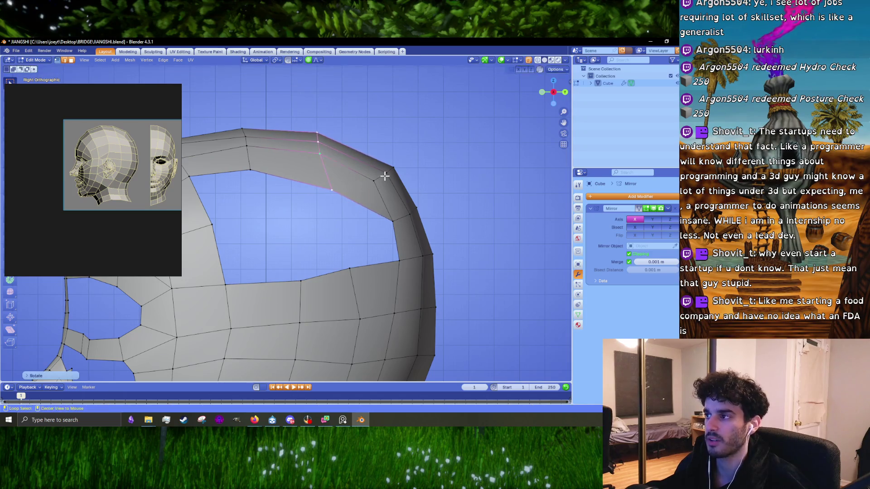
- Adjust the vertex and edge at the strip's bends to smooth its curve
left_click(383, 174)
key("g")
left_click(426, 190)
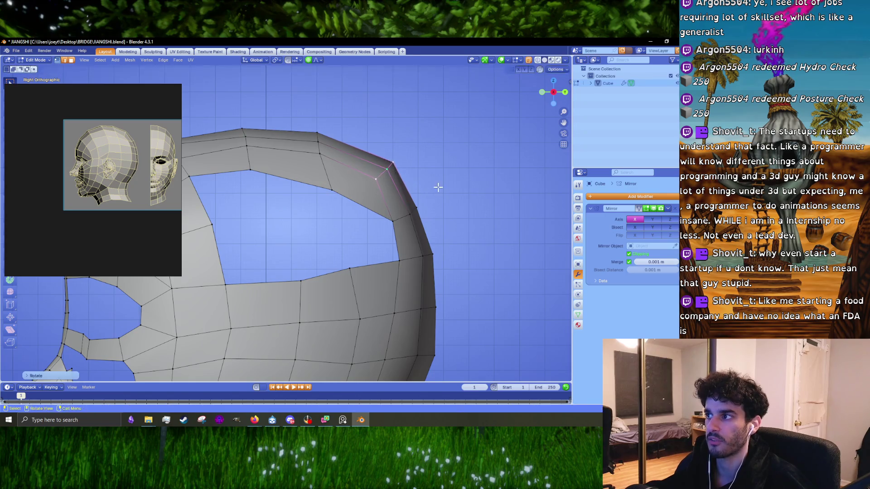
left_click(403, 210)
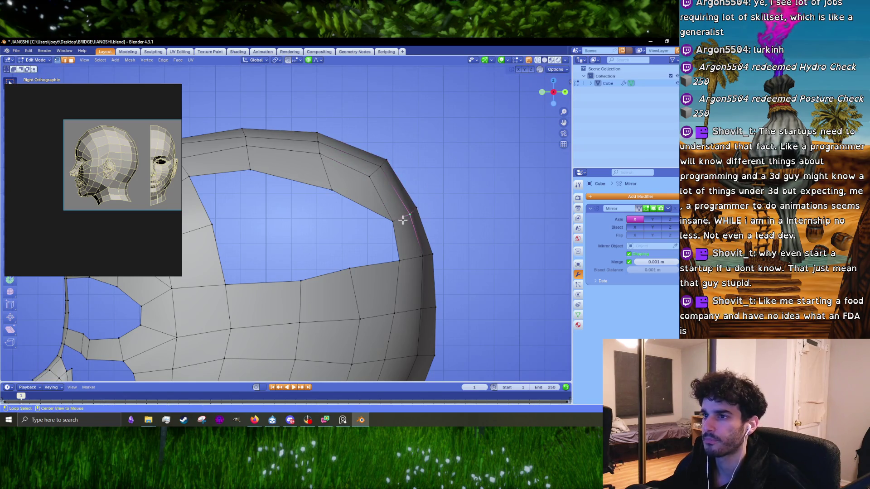
key("g")
left_click(399, 207)
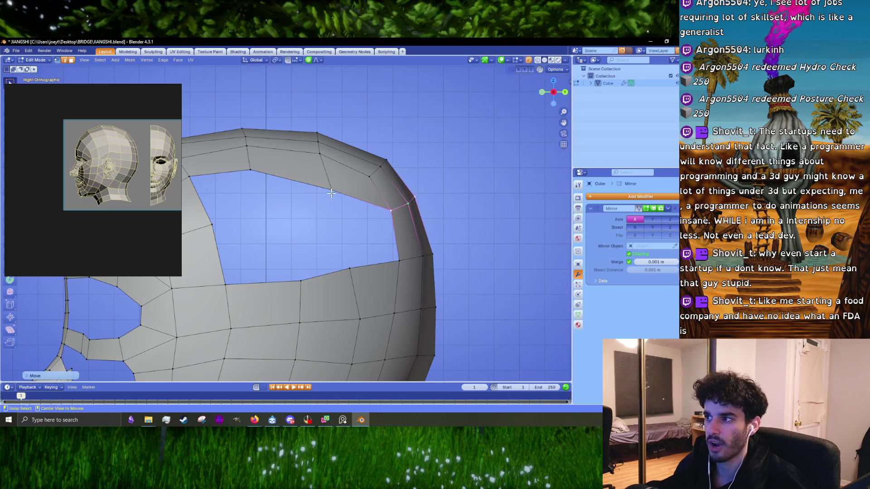
- Select the edge on the opening's left rim in edge select mode
left_click(252, 171)
middle_click_drag(252, 171, 320, 176, "shift")
key("1")
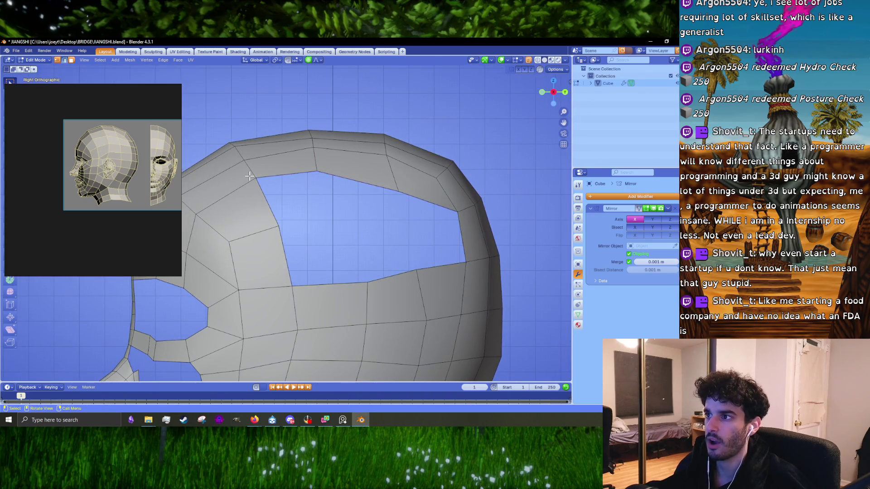
key("1")
left_click(258, 181)
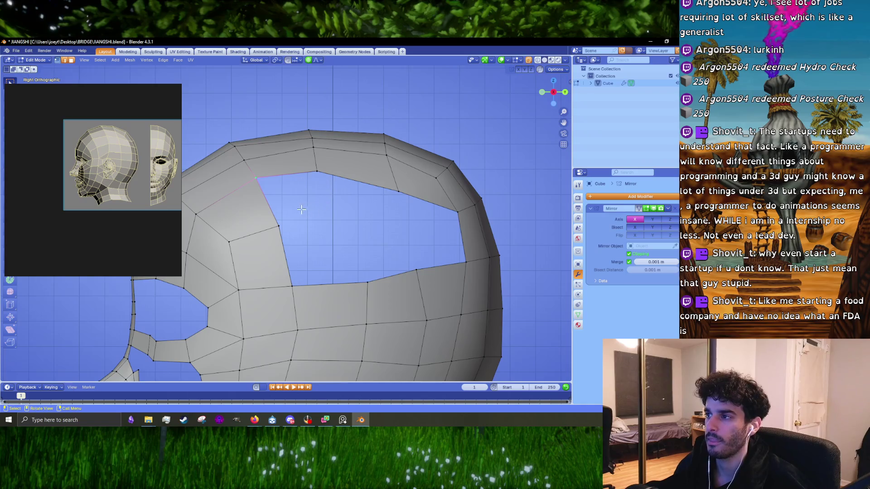
key("2")
left_click(277, 206)
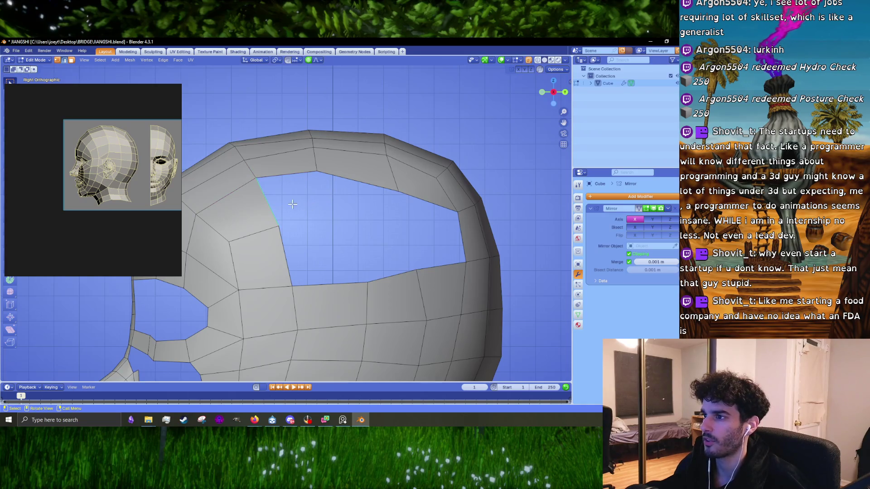
- Extrude the rim edge across the opening and merge its top vertex onto the corner
key("e")
left_click(353, 200)
key("1")
left_click(316, 174)
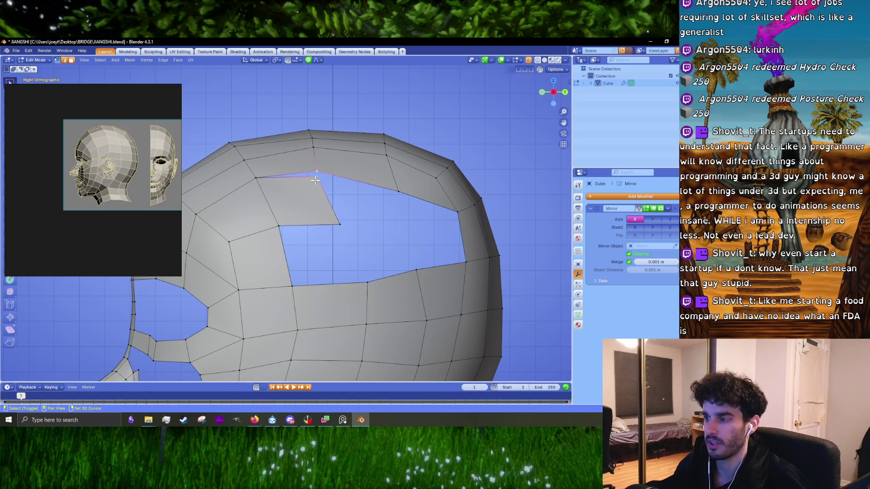
key("m")
left_click(317, 182)
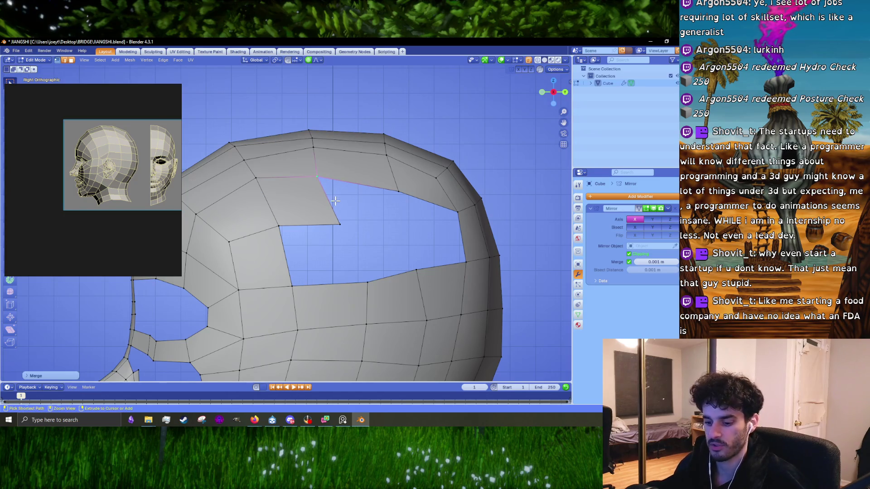
key("m")
left_click(336, 176)
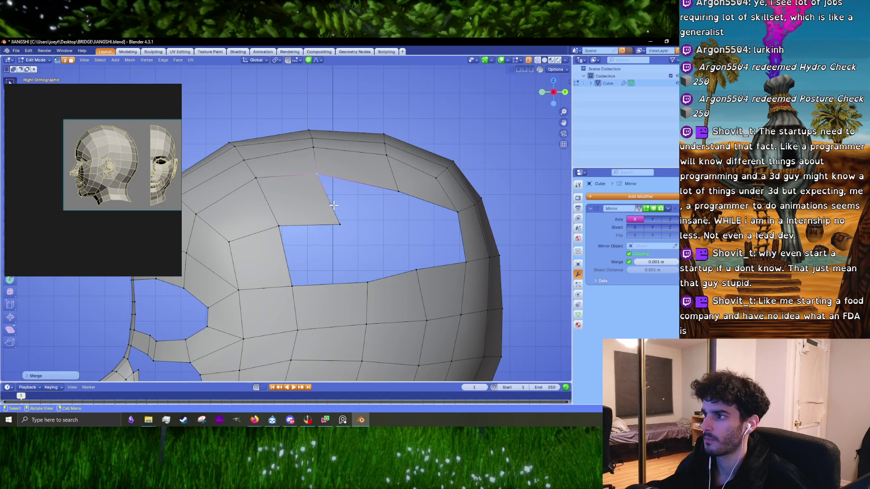
- Extrude another hole edge and merge the short edge atop the head at center
key("e")
left_click(397, 218)
key("2")
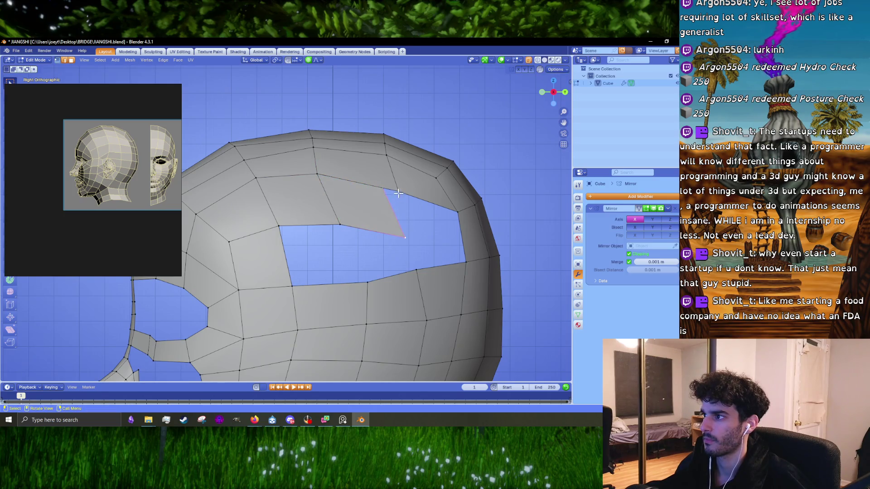
middle_click_drag(394, 204, 387, 196)
left_click(413, 140)
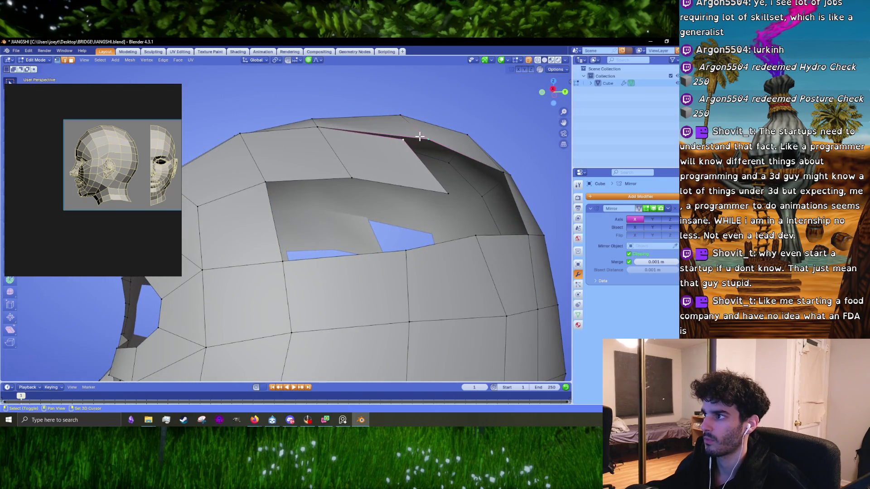
key("m")
left_click(420, 136)
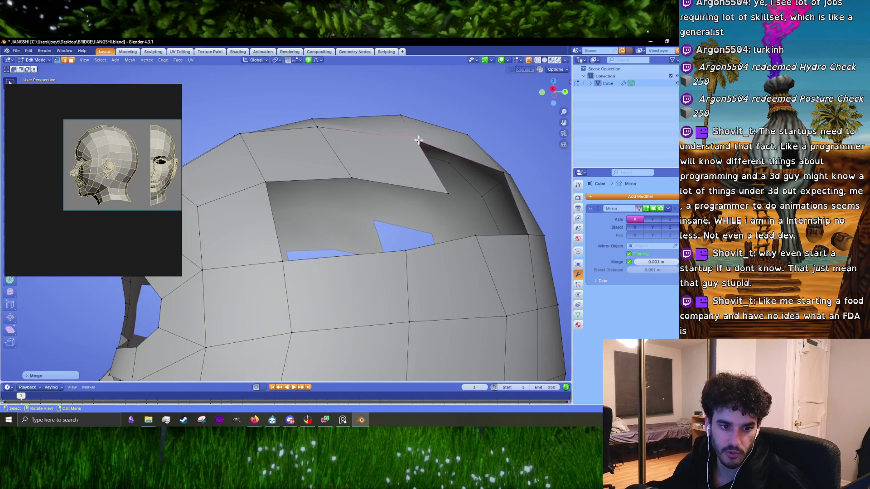
- In Right view, pull the top-strip vertices down into the opening with proportional falloff
key("KP_1")
key("KP_3")
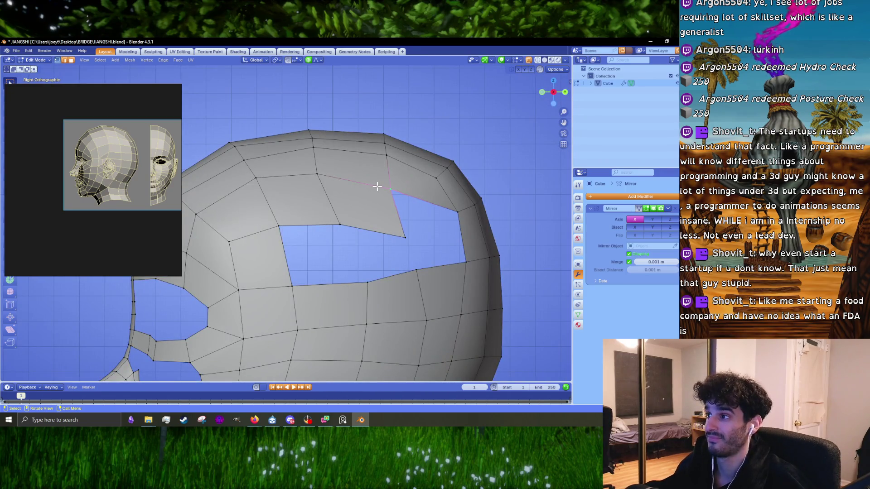
left_click_drag(386, 189, 393, 181)
left_click(397, 211)
left_click_drag(457, 211, 449, 207)
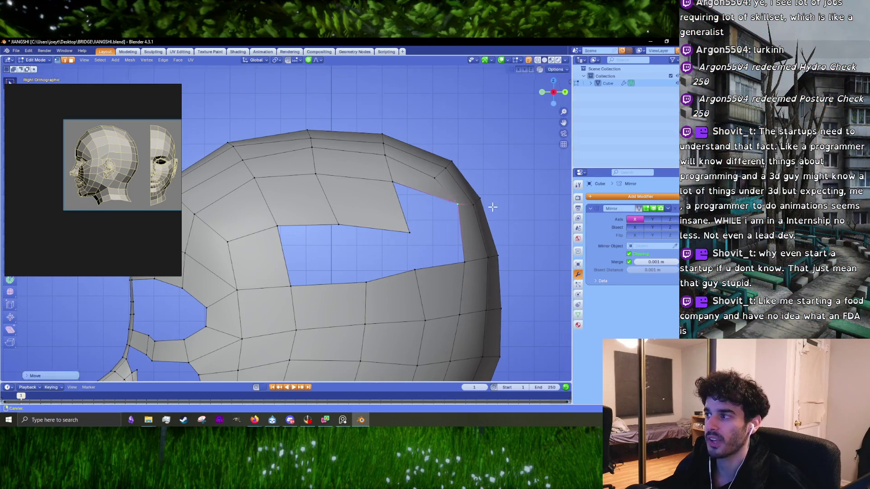
mouse_move(489, 204)
middle_mouse_down("shift")
mouse_move(398, 198)
mouse_move(423, 183)
middle_mouse_up("shift")
left_click(409, 192)
scroll(373, 232, "down", 2)
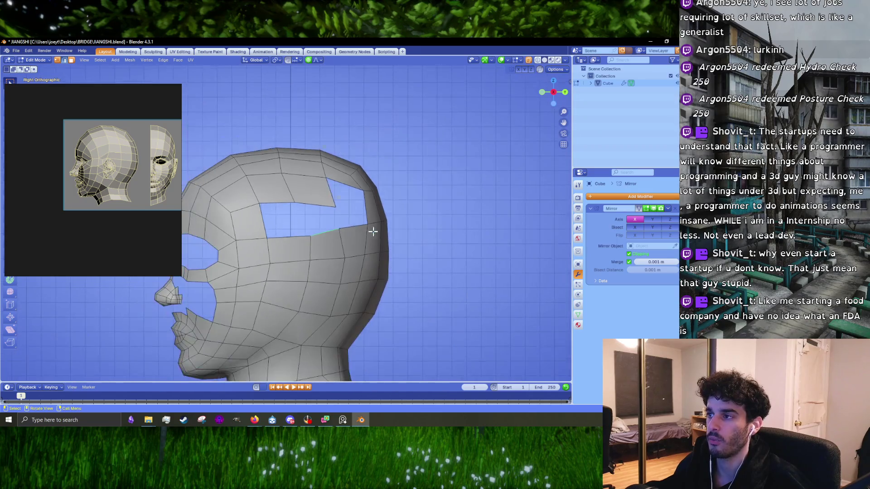
- Cut a new edge loop near the back of the cranium
middle_click_drag(295, 213, 307, 205, "shift")
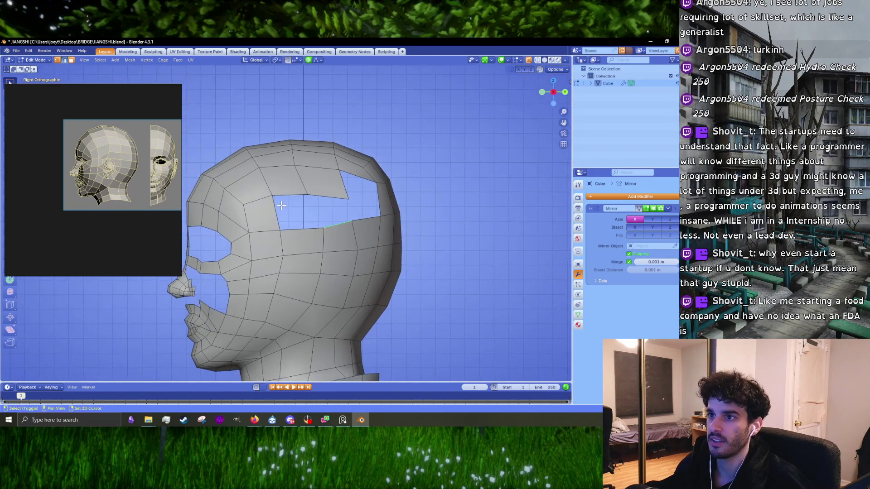
scroll(345, 211, "up", 1)
scroll(357, 211, "down", 1)
key("ctrl+r")
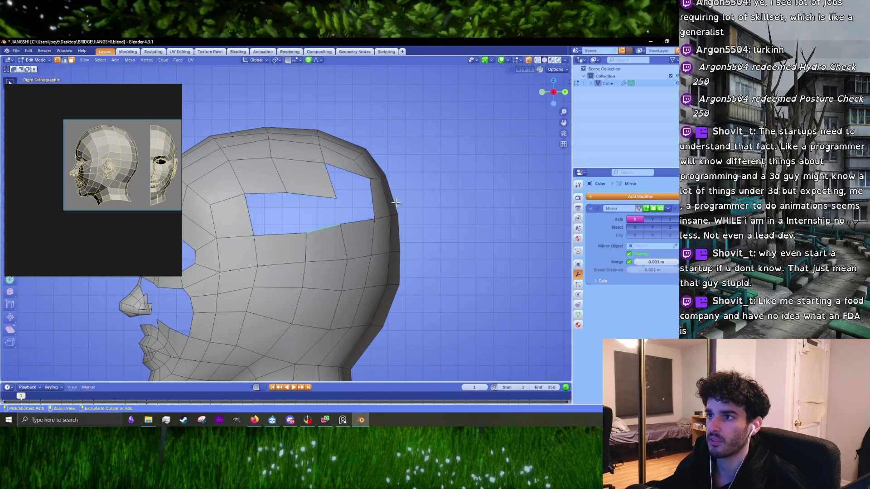
left_click(392, 198)
left_click(392, 198)
scroll(390, 191, "up", 2)
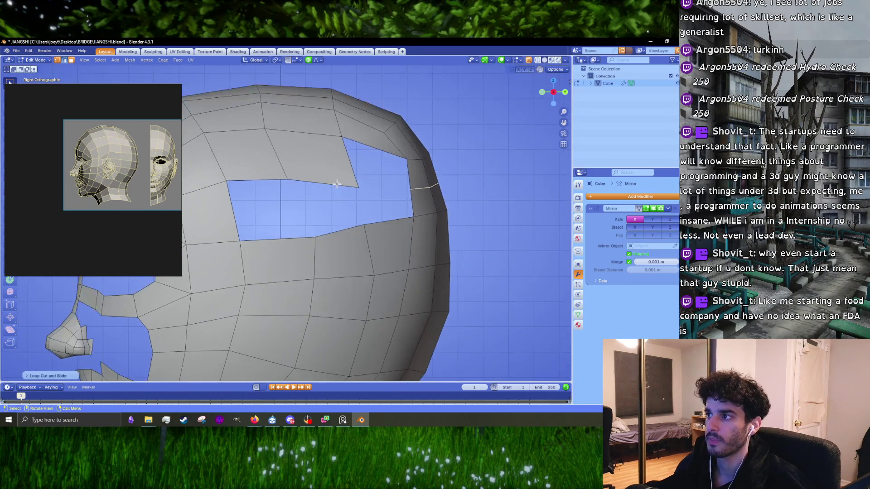
- Fill the remaining side hole with faces between edge pairs using F
key("f")
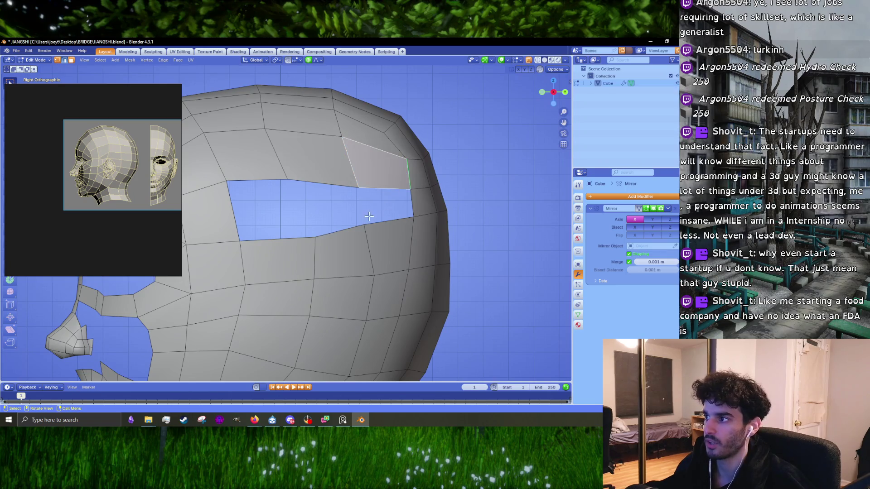
key("f")
key("f")
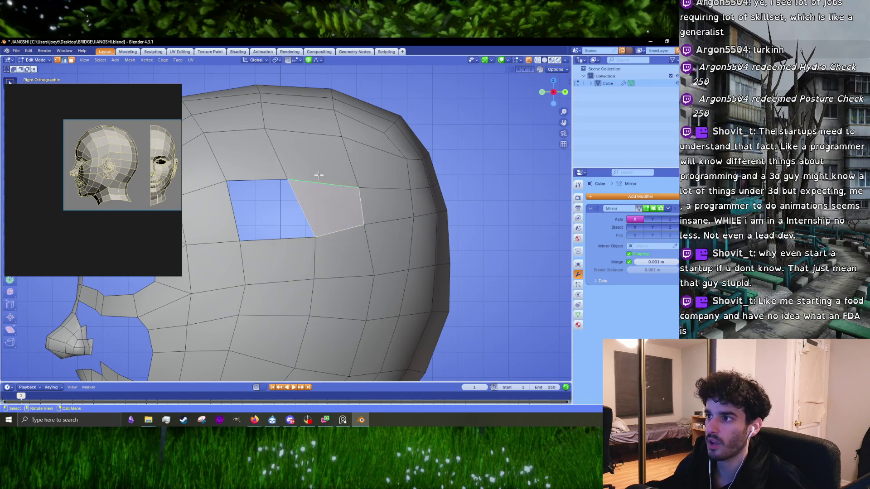
left_click(261, 179)
key("f")
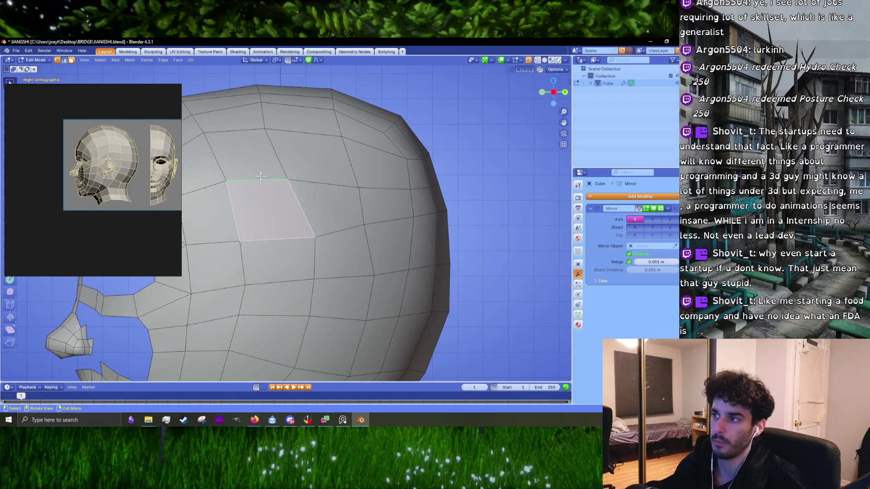
scroll(261, 176, "down", 5)
- With X-ray on, box-select the vertices across the back and top of the head
key("1")
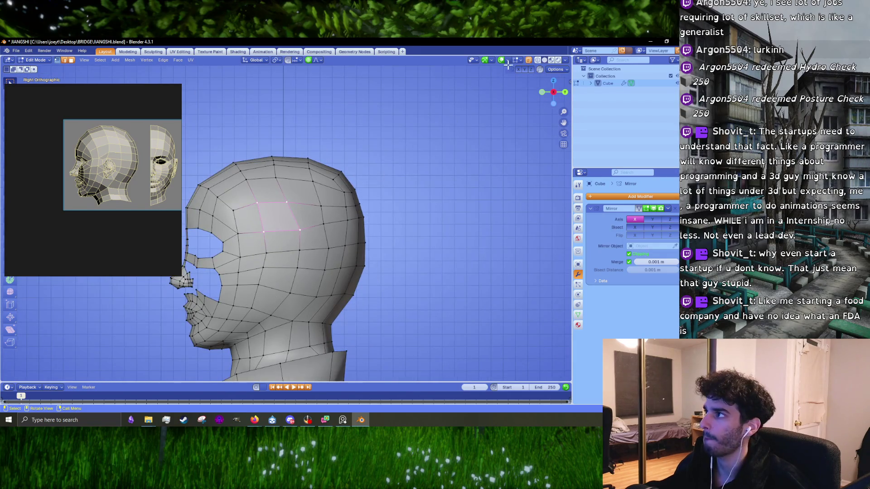
left_click(530, 61)
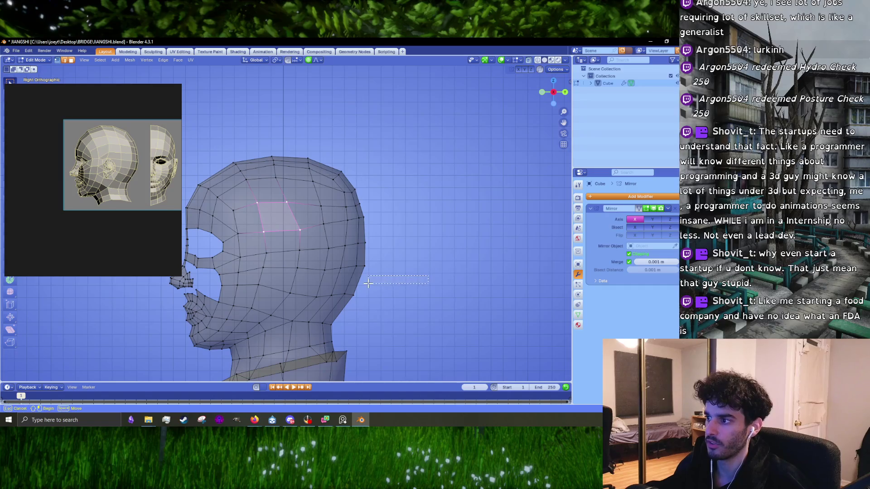
mouse_move(368, 281)
left_mouse_down()
mouse_move(356, 217)
mouse_move(256, 155)
left_mouse_up()
mouse_move(224, 141)
left_mouse_down()
mouse_move(262, 185)
mouse_move(286, 191)
left_mouse_up()
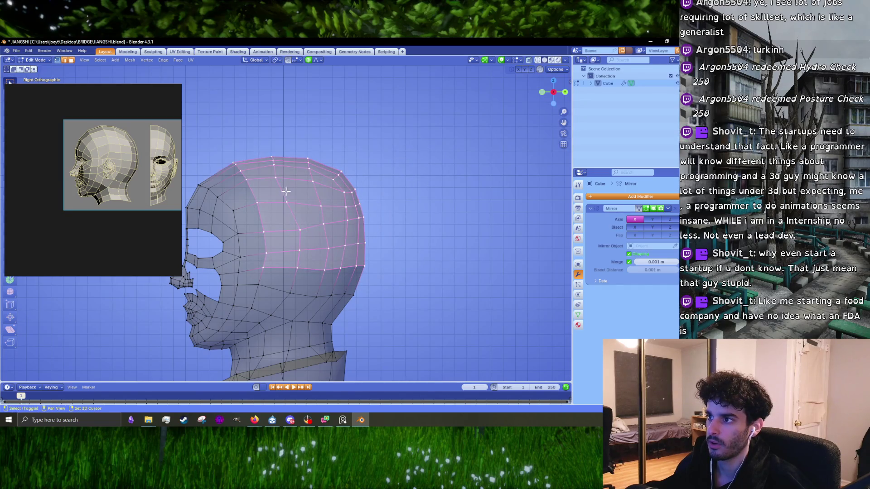
mouse_move(364, 297)
left_mouse_down("shift")
mouse_move(299, 281)
mouse_move(277, 265)
left_mouse_up("shift")
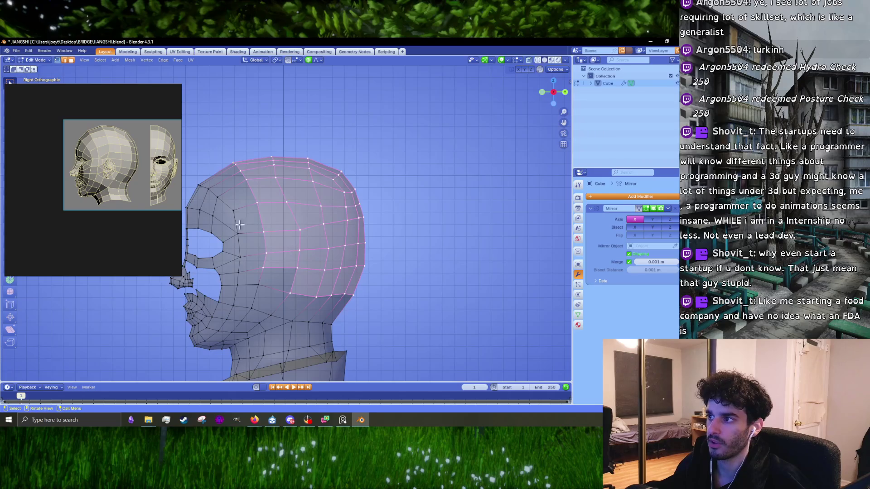
- Apply Vertex > Smooth Vertices to the selection and return to Right Orthographic view
left_click(136, 61)
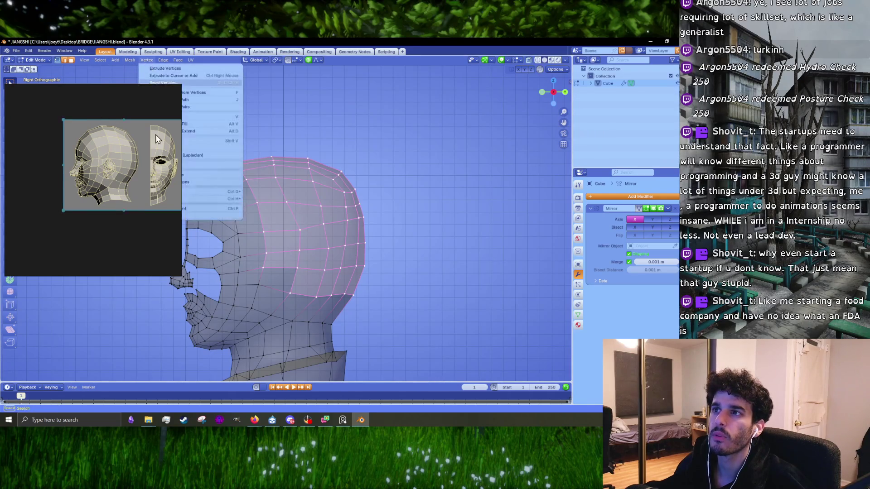
left_click_drag(178, 116, 64, 229)
left_click(146, 60)
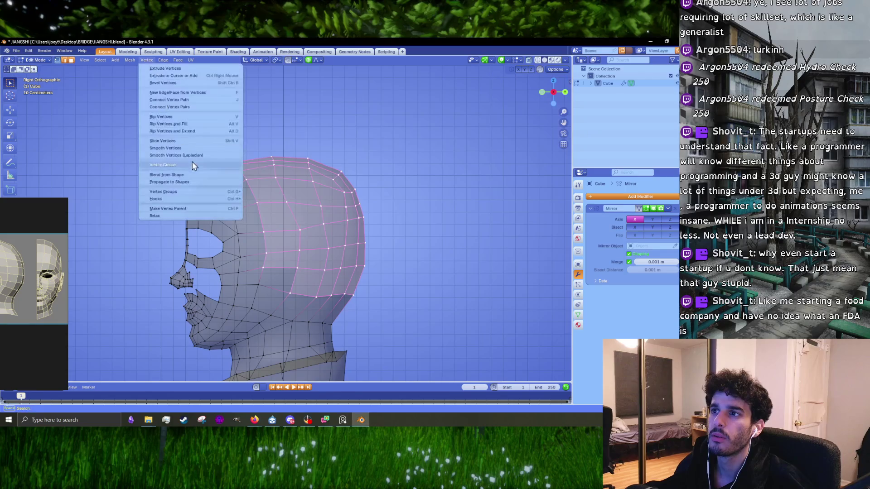
middle_click_drag(194, 147, 296, 230)
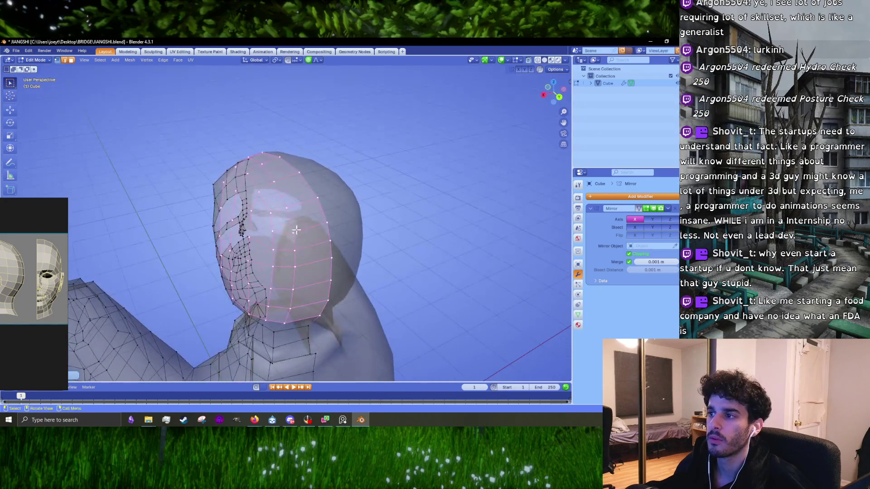
left_click(148, 61)
left_click(173, 149)
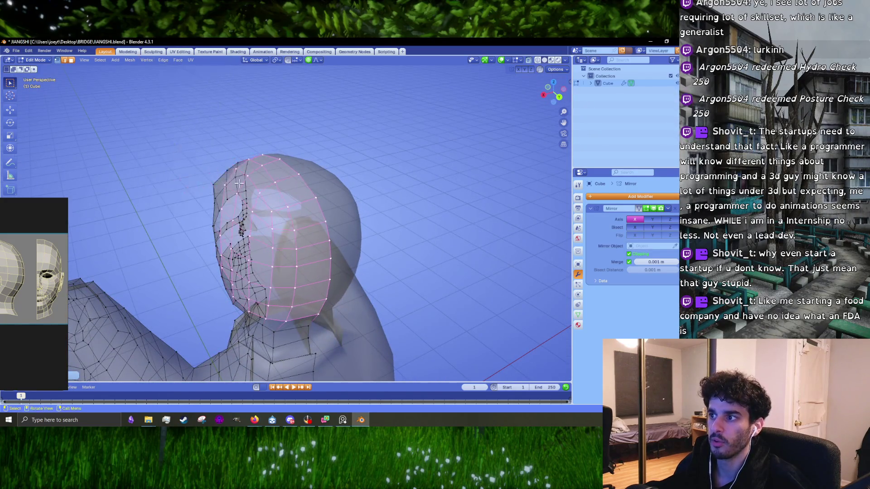
mouse_move(174, 148)
middle_mouse_down()
mouse_move(322, 187)
mouse_move(331, 179)
middle_mouse_up()
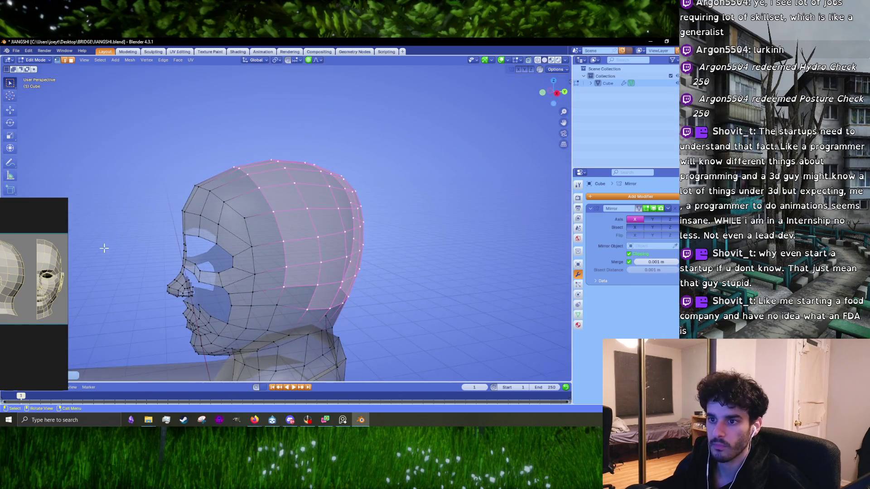
mouse_move(24, 266)
left_mouse_down()
mouse_move(93, 238)
mouse_move(159, 128)
mouse_move(130, 142)
left_mouse_up()
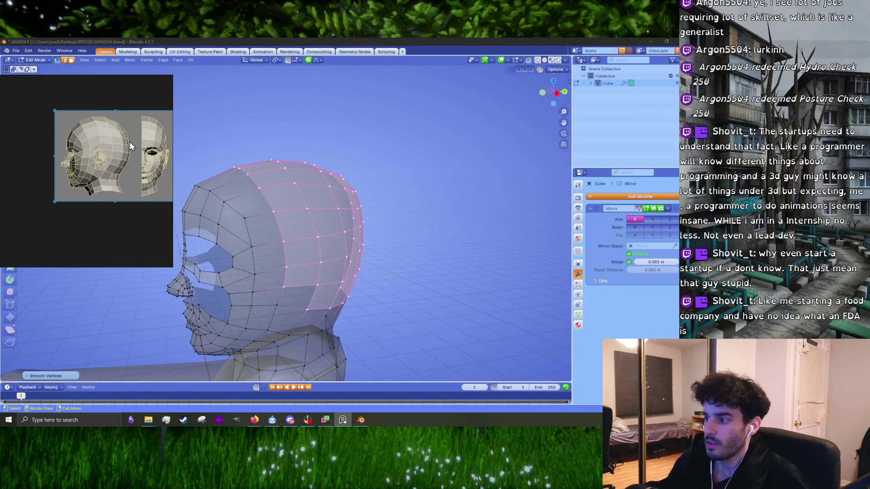
middle_click_drag(227, 177, 246, 164)
key("KP_3")
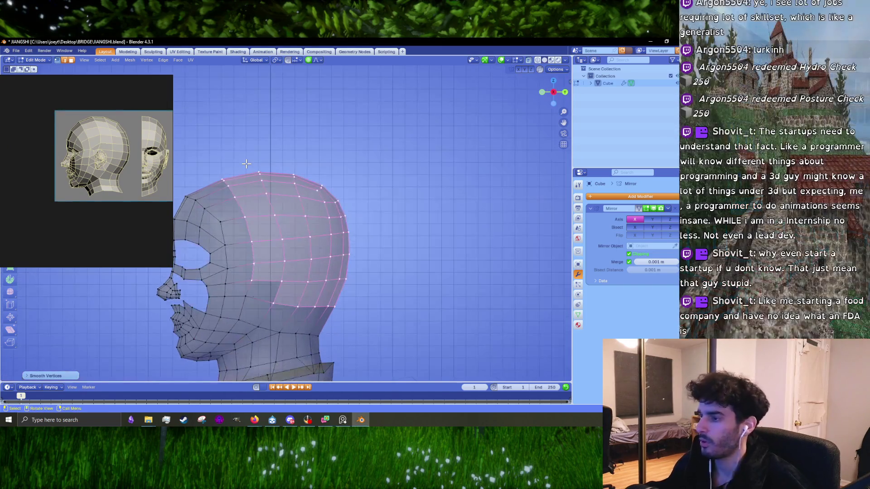
- Clear the face selection, then move the vertices near the top of the head
key("Tab")
key("Tab")
middle_click_drag(220, 203, 282, 187, "shift")
scroll(282, 187, "up", 2)
left_click(283, 113)
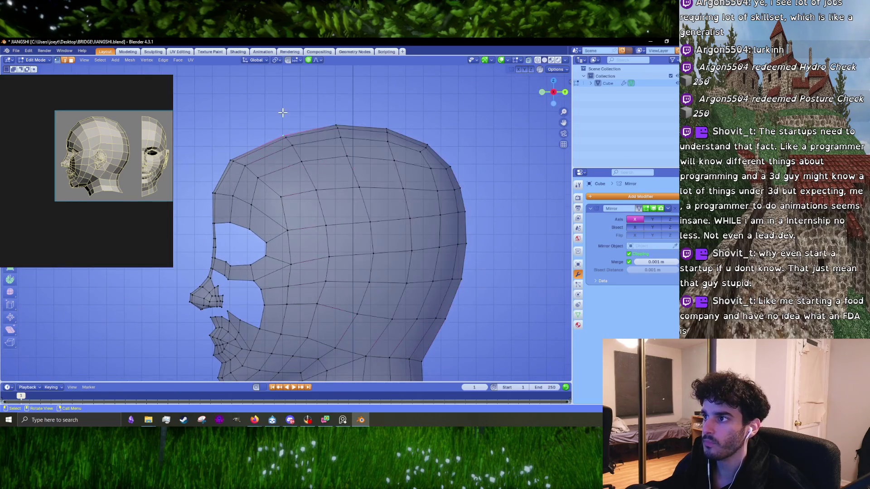
left_click(324, 167, "ctrl")
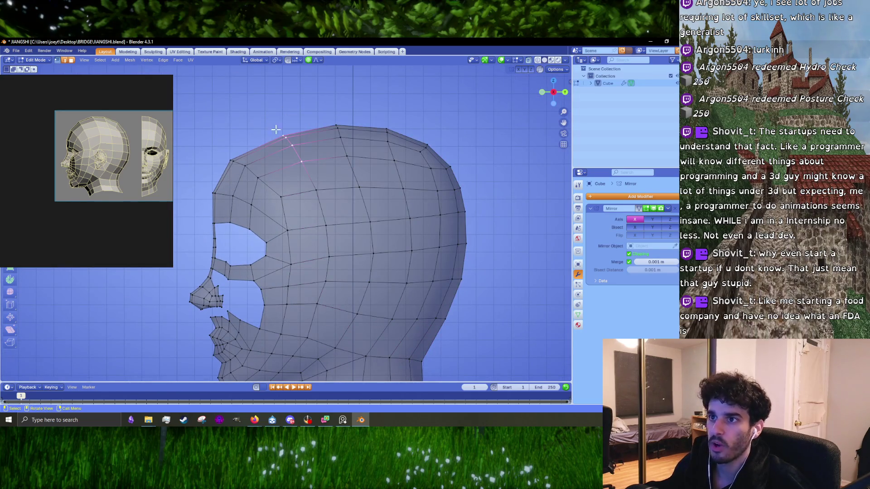
key("g")
left_click(291, 144)
- Pull the topmost crown vertices up with soft falloff to round the head top
left_click_drag(305, 109, 355, 159)
key("g")
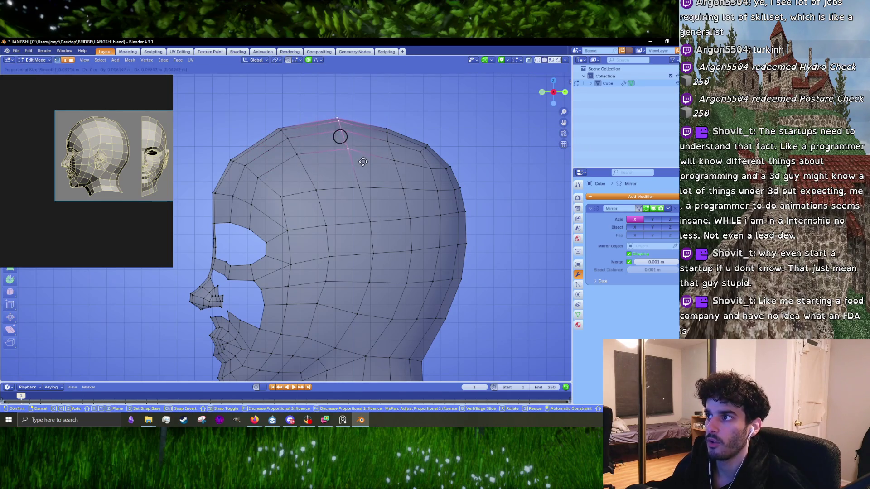
left_click(364, 163)
middle_click_drag(369, 161, 305, 154, "shift")
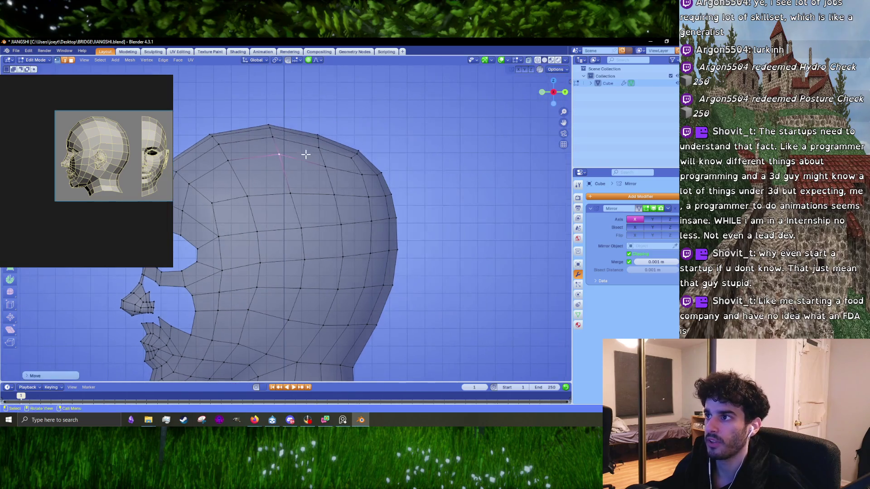
left_click(326, 166)
key("g")
left_click(339, 168)
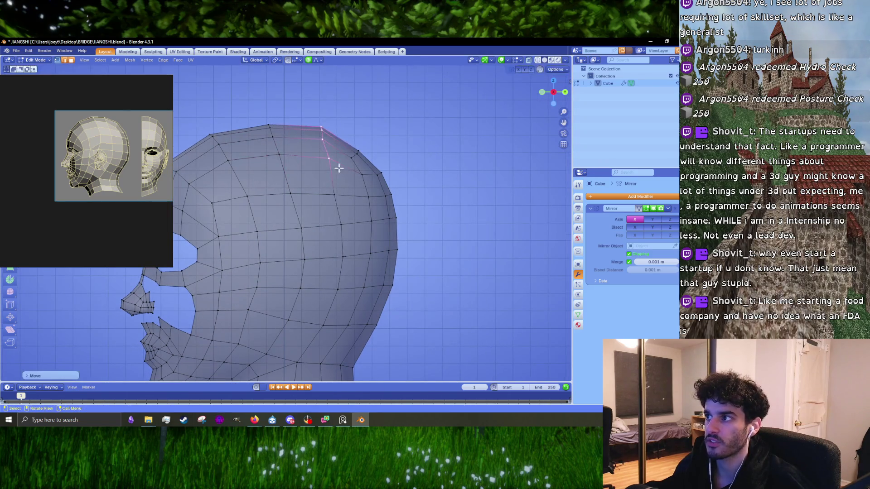
- Box-select and reposition further crown vertices to smooth the top contour
key("b")
left_click_drag(383, 174, 384, 175)
key("g")
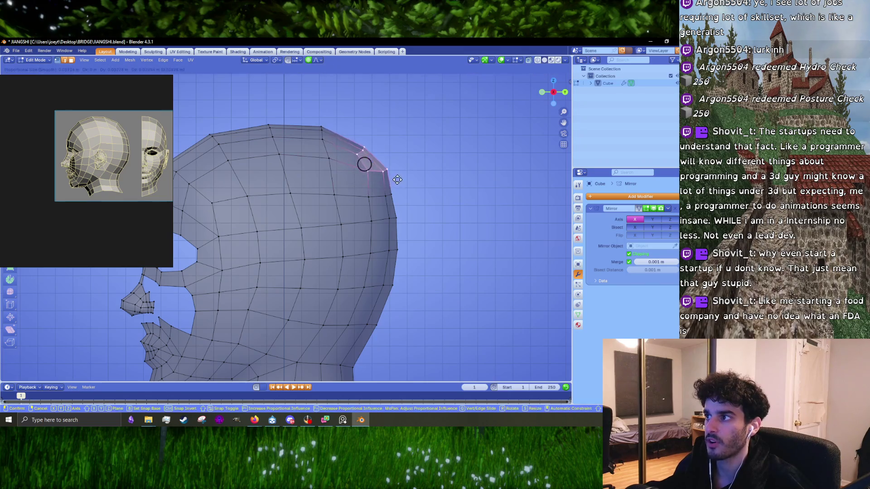
left_click(395, 180)
left_click(359, 151)
key("g")
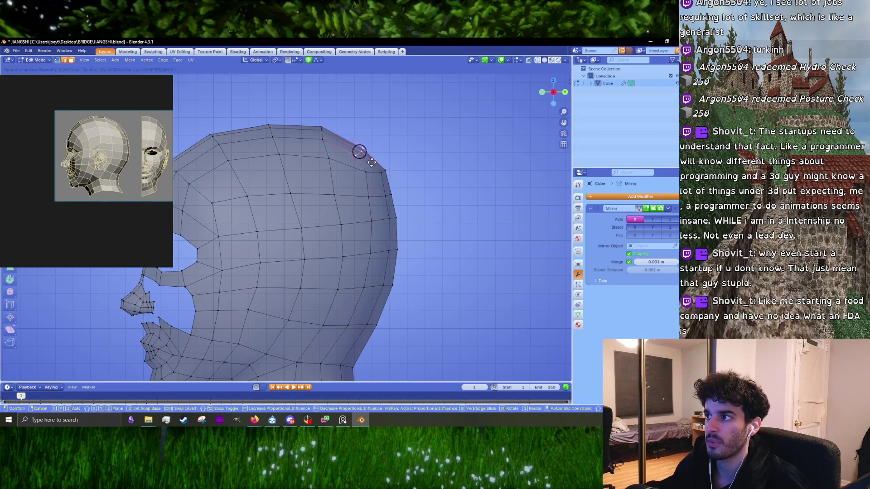
left_click(376, 162)
key("b")
left_click_drag(355, 166, 409, 206)
middle_click_drag(411, 206, 385, 177, "shift")
- Move and slightly rotate the quad near the ear
key("b")
left_click_drag(322, 155, 370, 198)
middle_click_drag(398, 204, 348, 168, "shift")
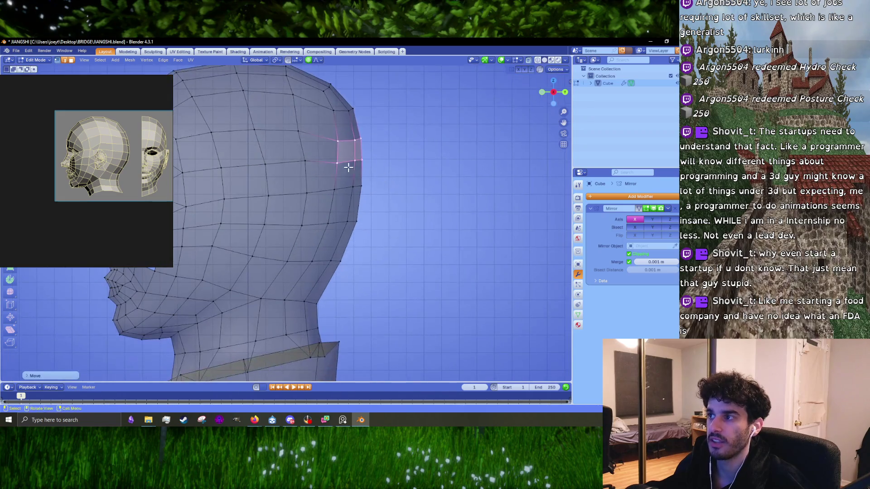
key("b")
left_click_drag(333, 157, 365, 192)
key("g")
left_click(403, 195)
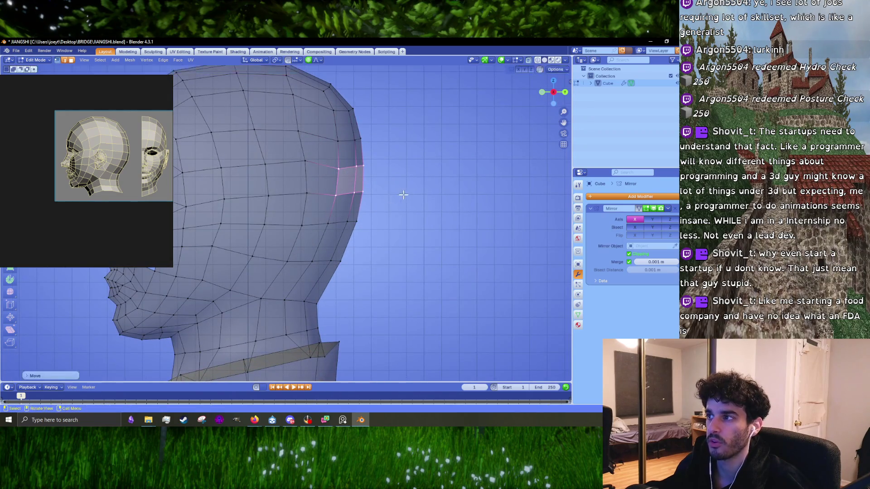
key("r")
left_click(405, 196)
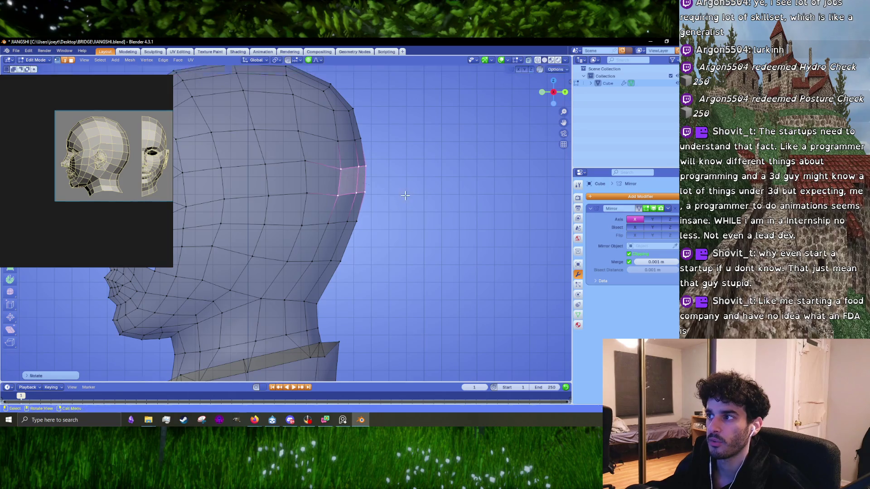
- Soft-move the ear vertices, then move and rotate the lower back-of-head edge
middle_click_drag(405, 195, 348, 202)
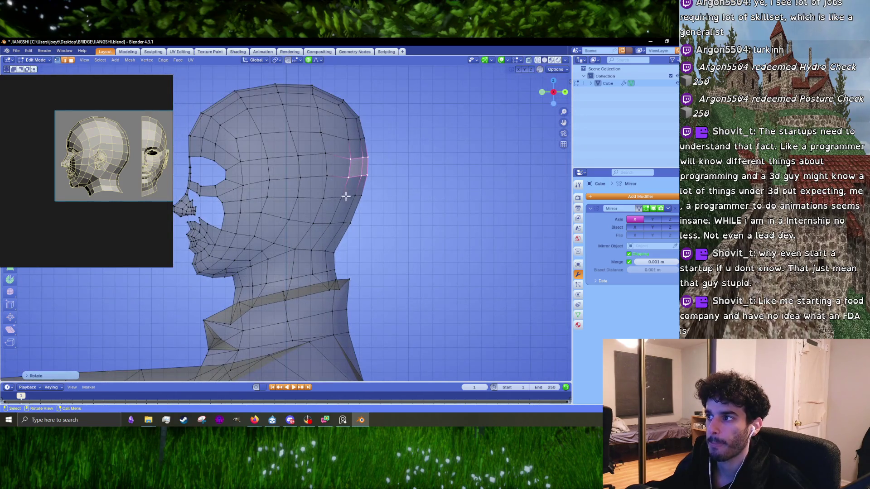
key("g")
left_click(378, 213)
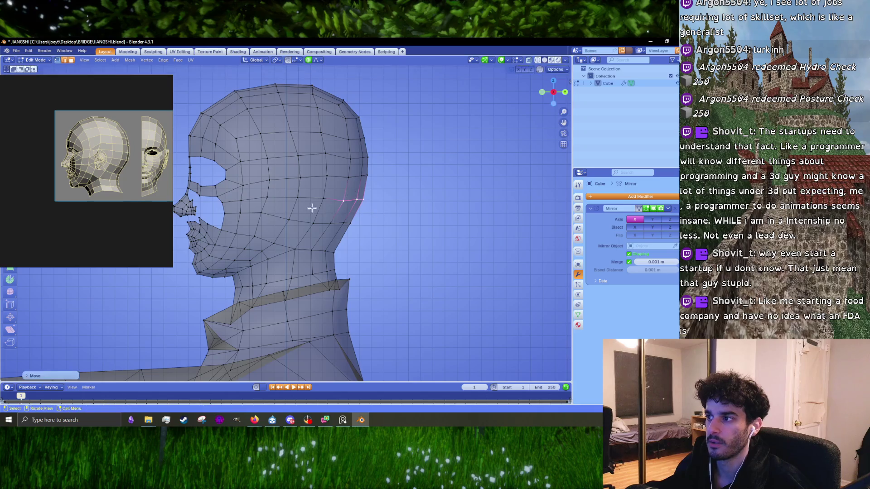
left_click(329, 219)
key("g")
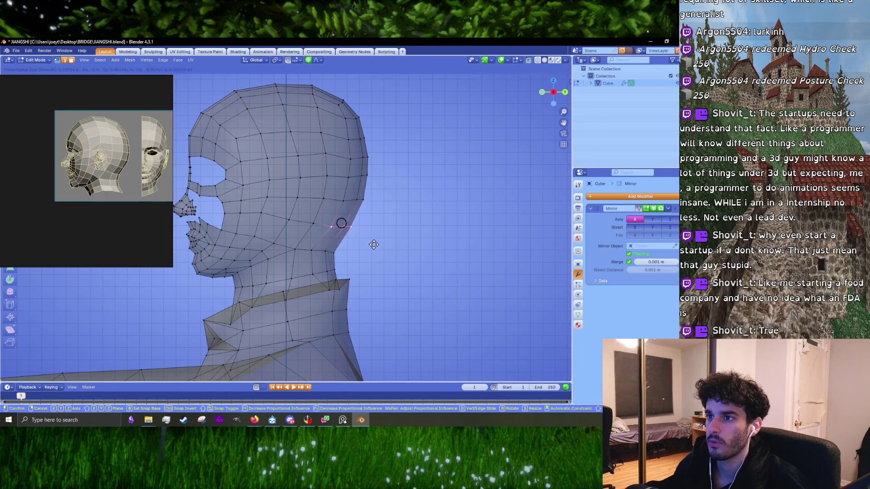
left_click(374, 244)
key("r")
left_click(408, 251)
key("g")
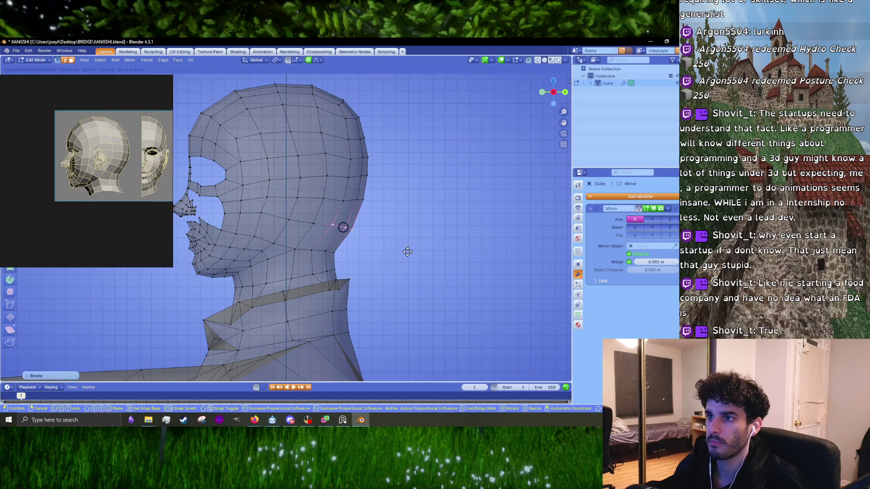
left_click(408, 252)
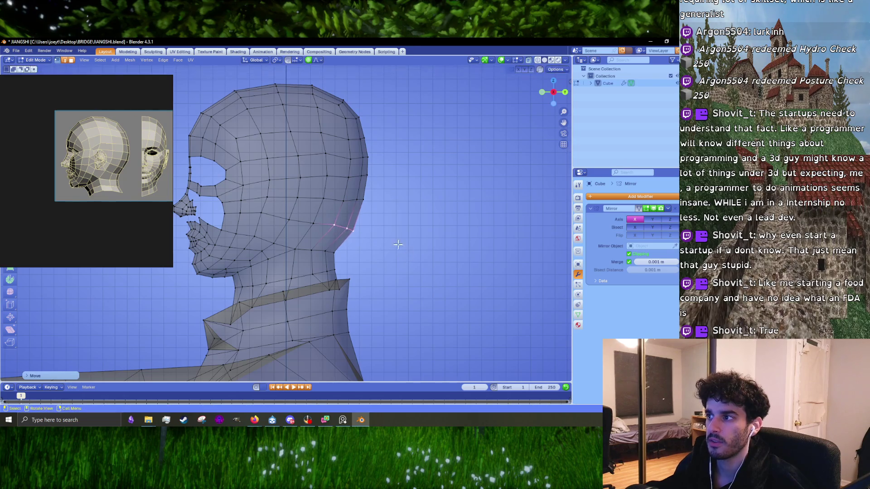
- Rotate and nudge vertices up the back-of-head contour outward to round the rear silhouette
left_click(346, 201)
key("r")
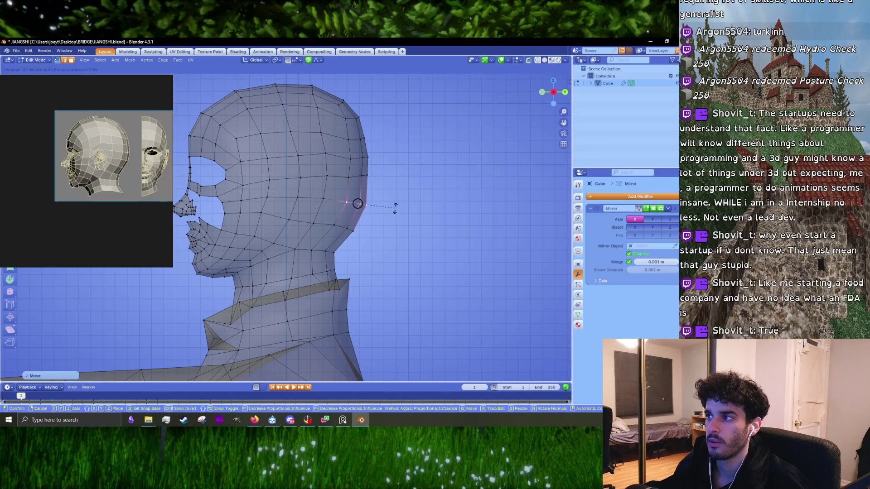
left_click(357, 203)
key("g")
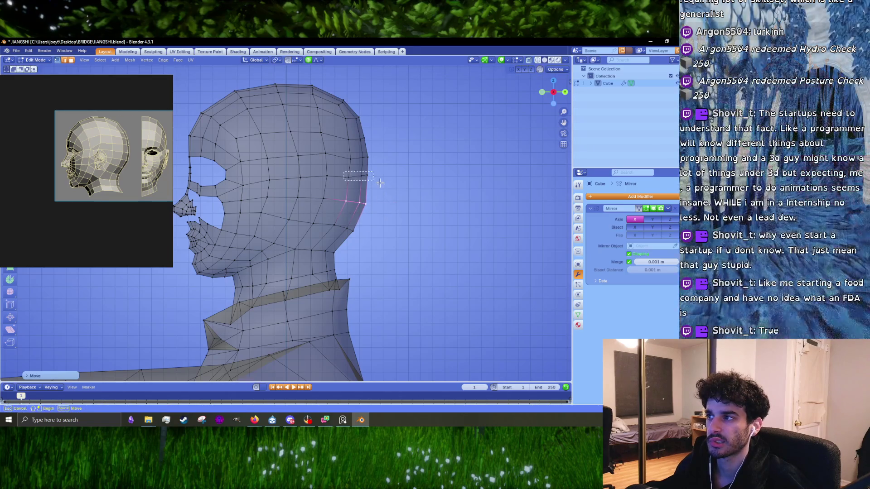
left_click(398, 182)
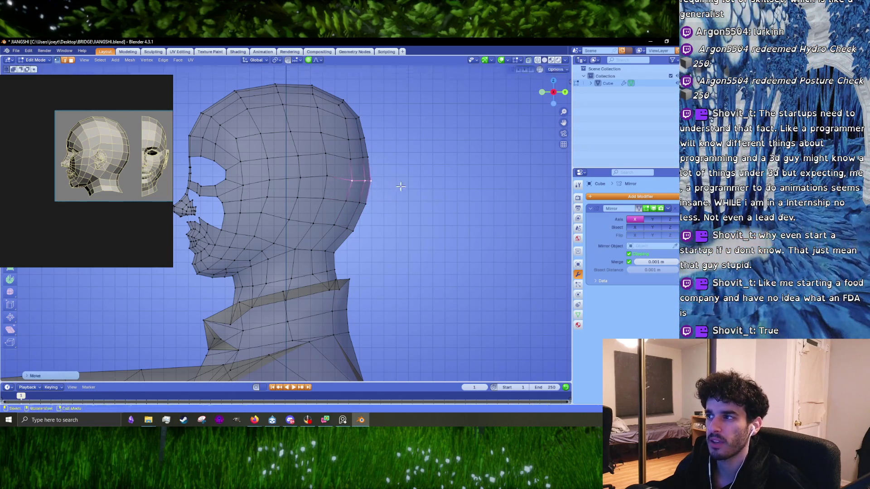
left_click(351, 158)
key("g")
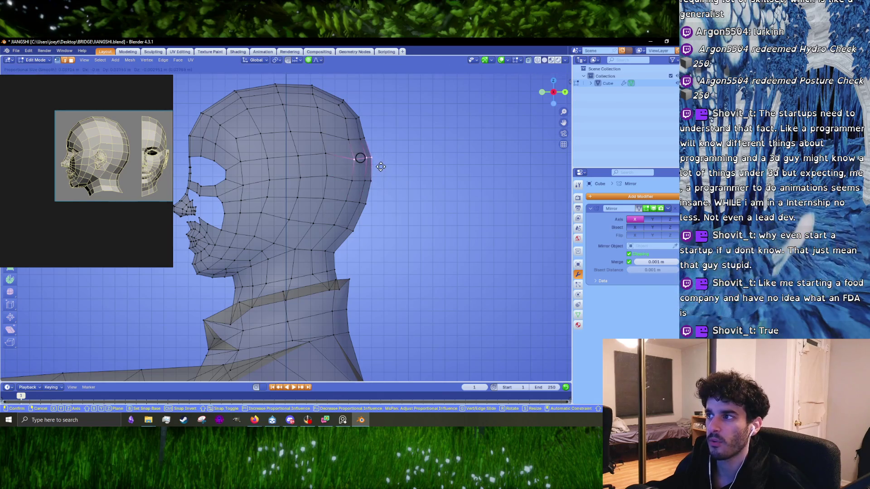
left_click(354, 143)
left_click(352, 137)
key("g")
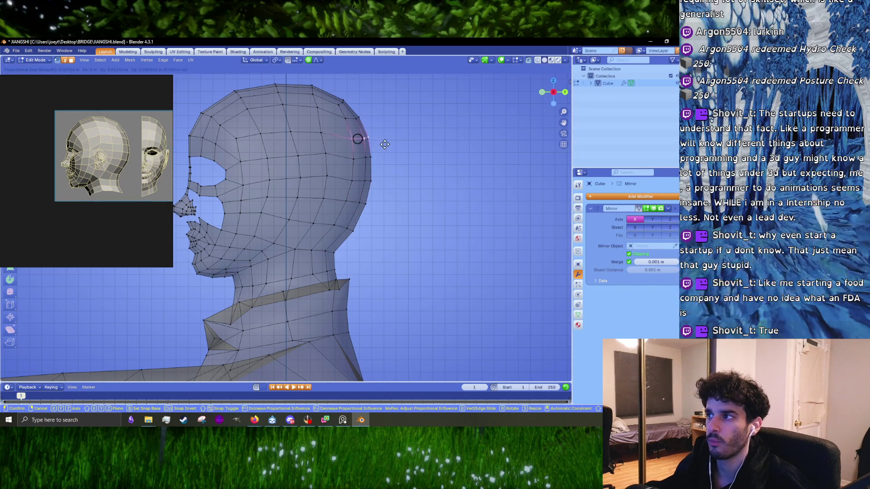
left_click(384, 146)
scroll(384, 156, "down", 3)
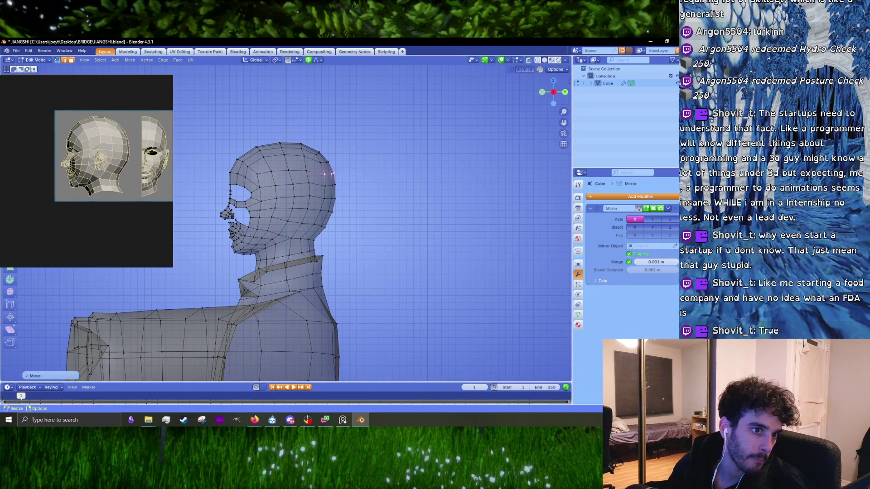
key("alt+Tab")
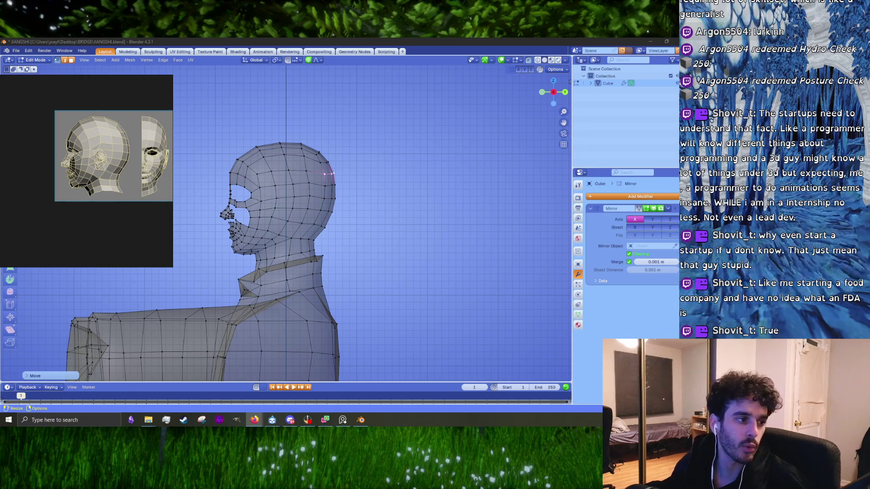
- Bring Firefox forward and scroll through the Work With Indies page
key("alt+Tab")
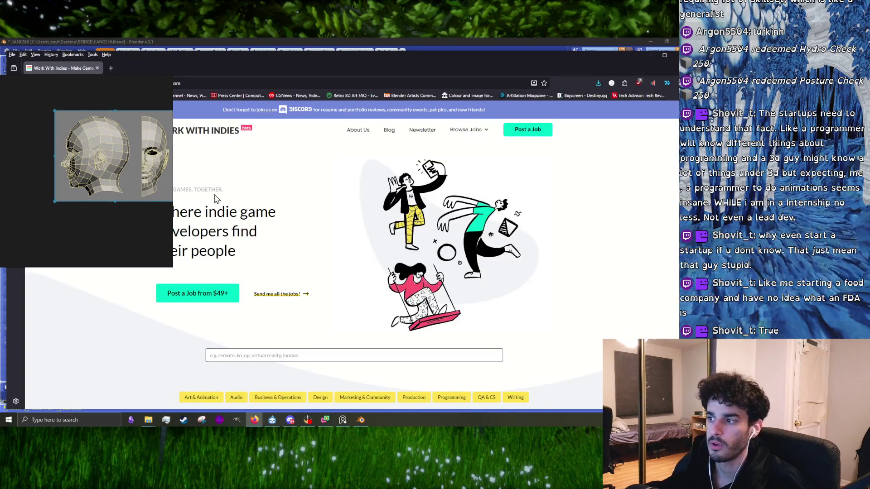
scroll(270, 224, "down", 6)
scroll(291, 258, "down", 5)
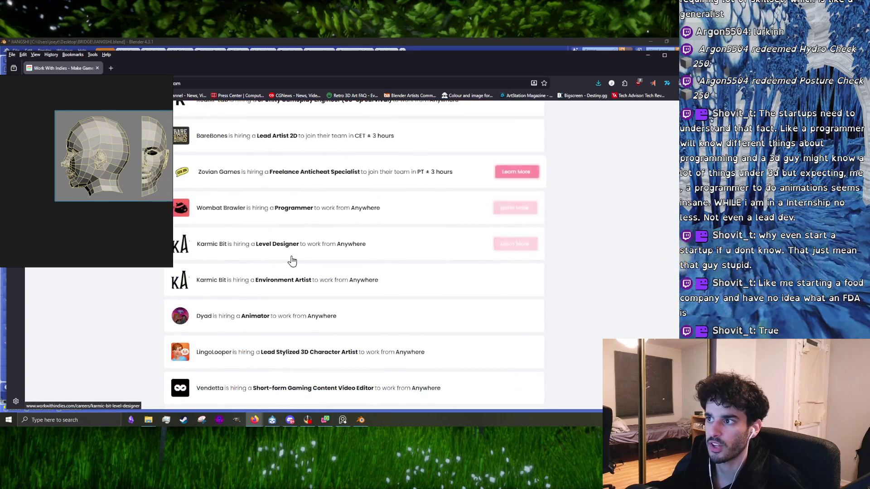
scroll(288, 256, "up", 12)
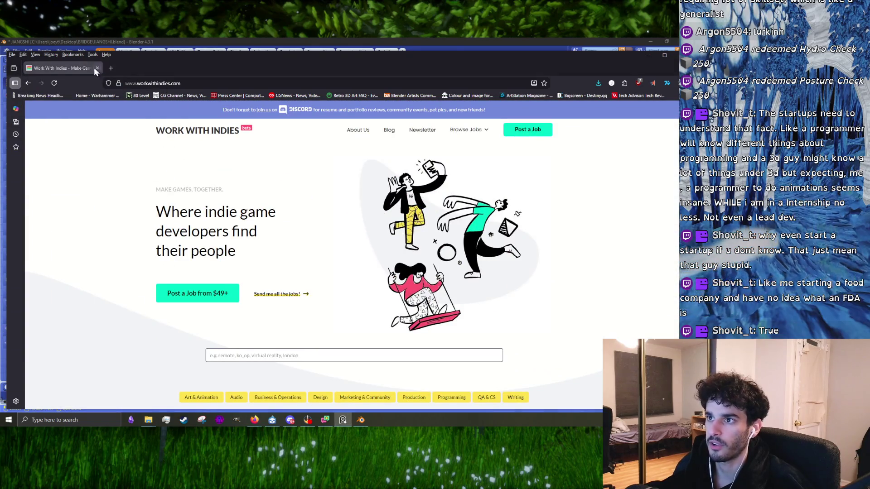
- Google the games-industry figure in a new tab, skim the results, and minimize Firefox
left_click(110, 69)
type("am9")
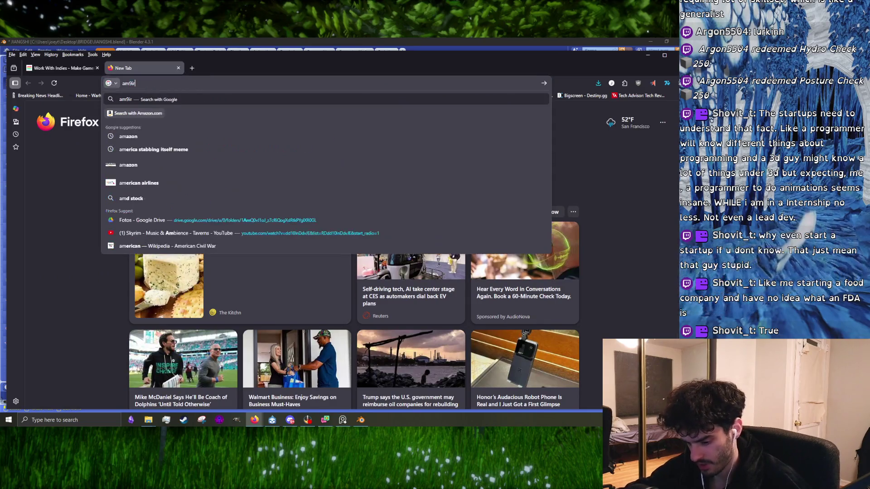
key("BackSpace")
type("ir s")
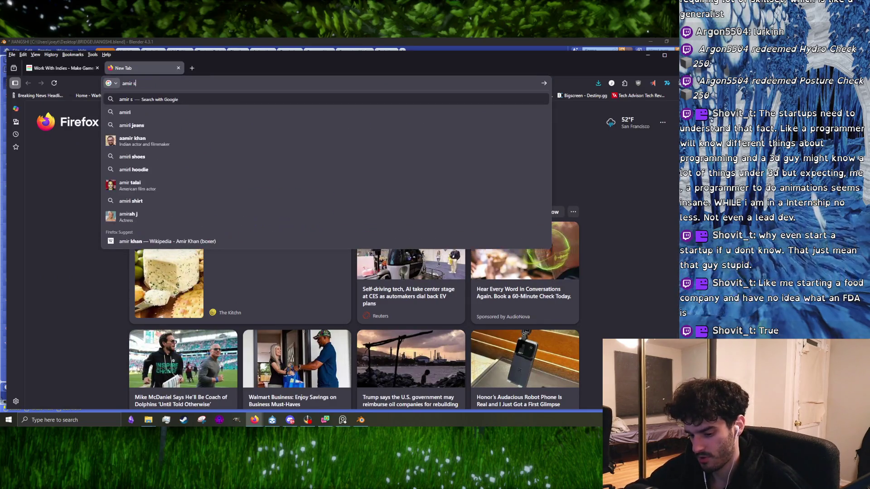
type("atvat")
key("Return")
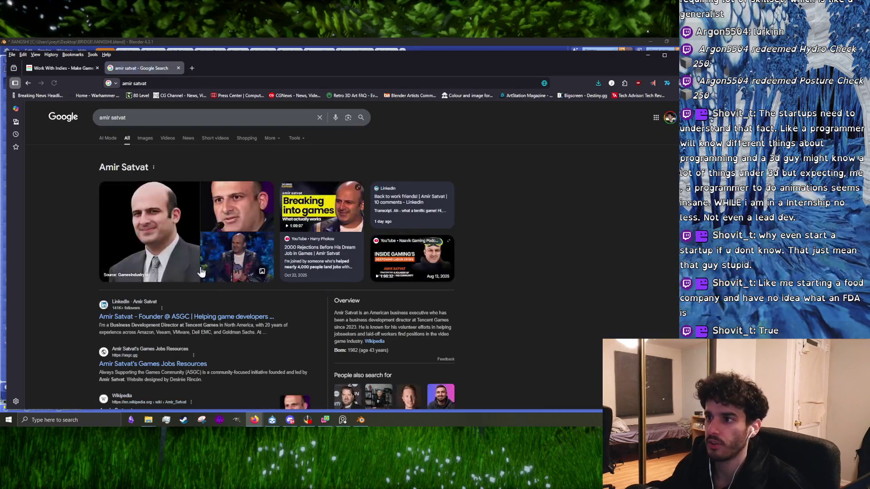
scroll(221, 286, "down", 6)
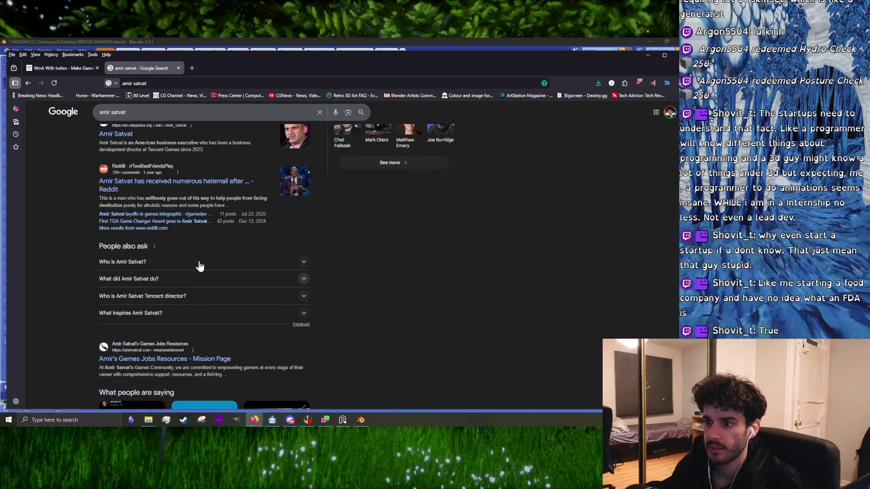
scroll(222, 261, "up", 6)
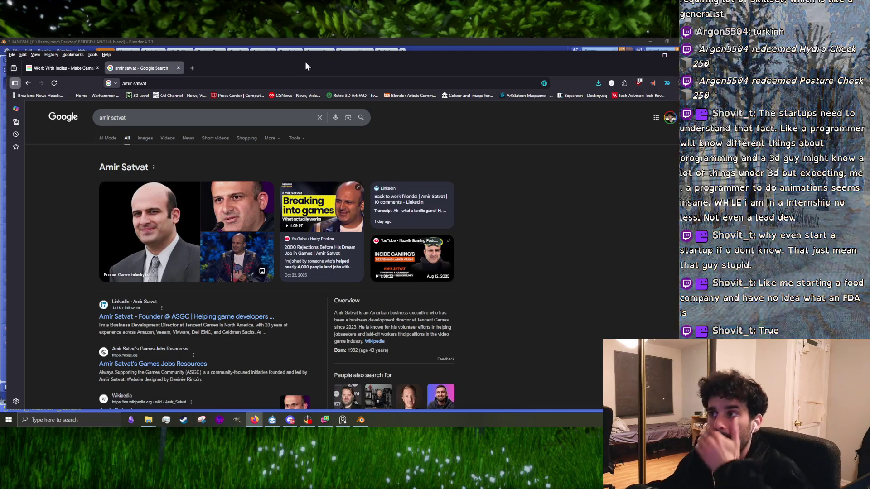
scroll(167, 290, "down", 3)
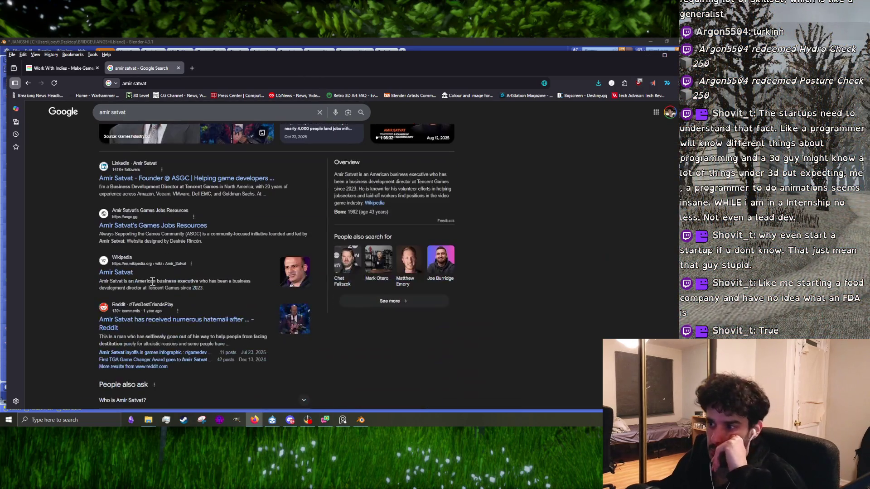
key("super+Down")
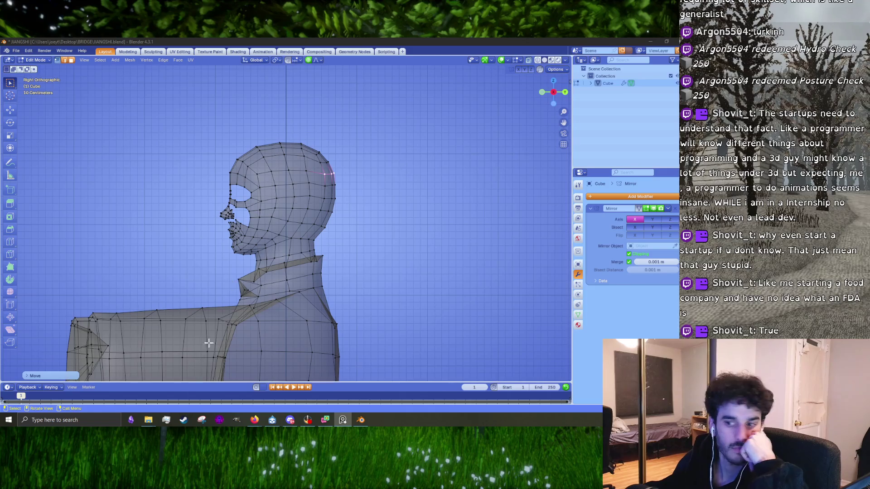
- Bring up Discord and open the ASGC community server
left_click(290, 420)
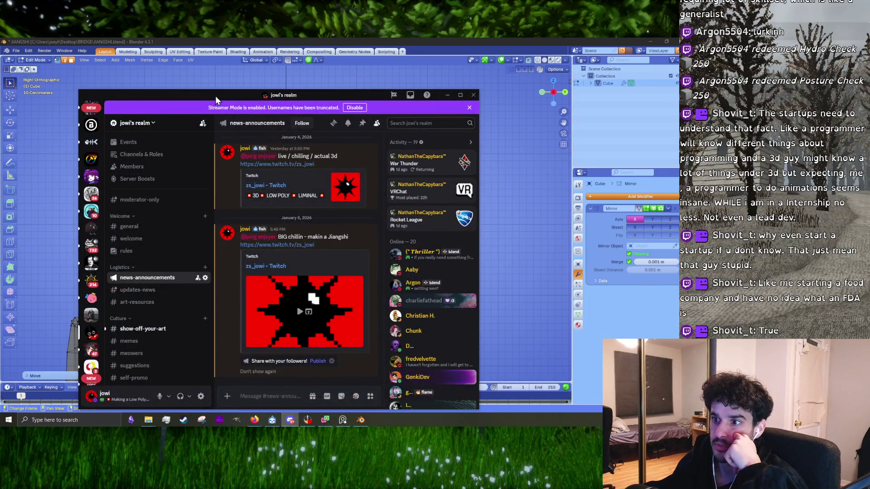
left_click_drag(216, 96, 207, 96)
scroll(86, 272, "down", 5)
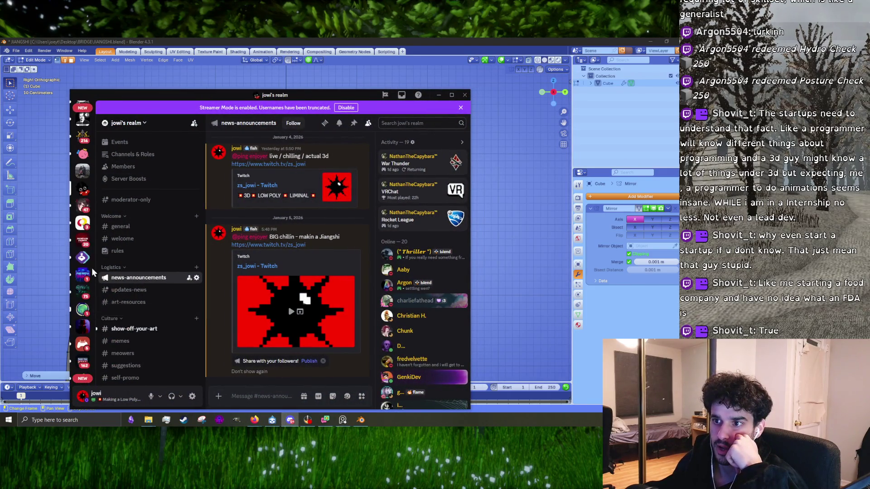
scroll(92, 271, "up", 4)
left_click(84, 248)
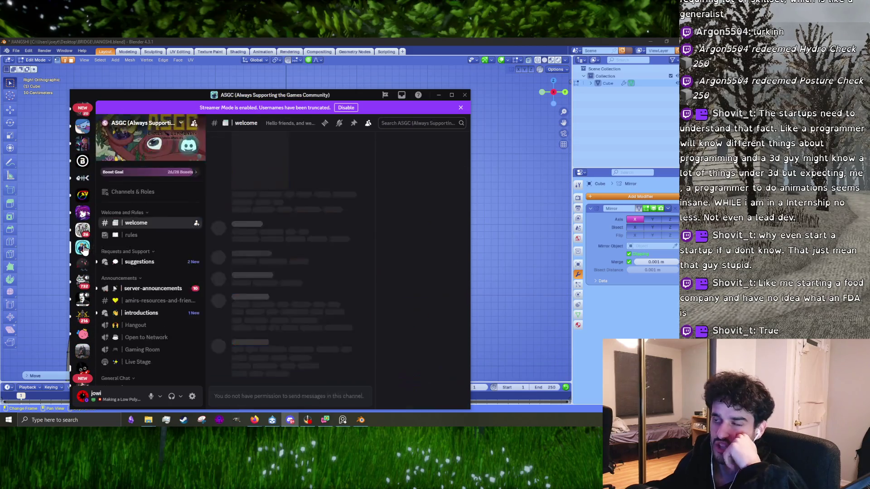
left_click(144, 124)
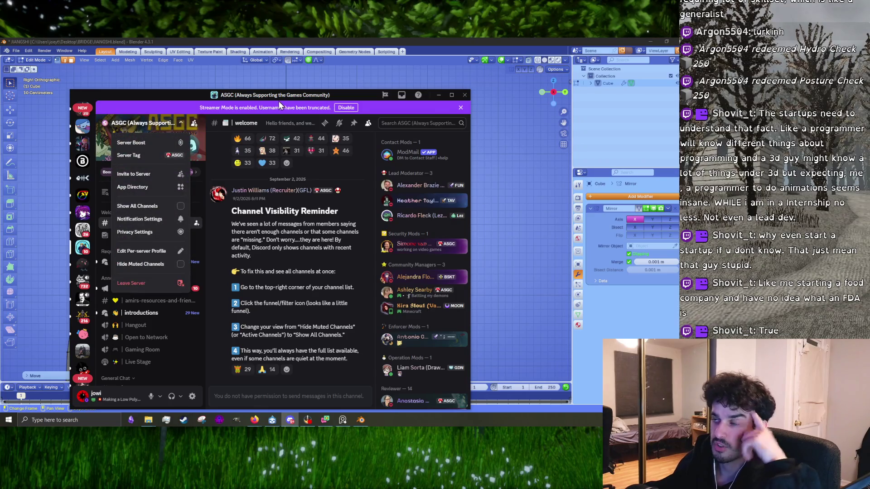
left_click(273, 295)
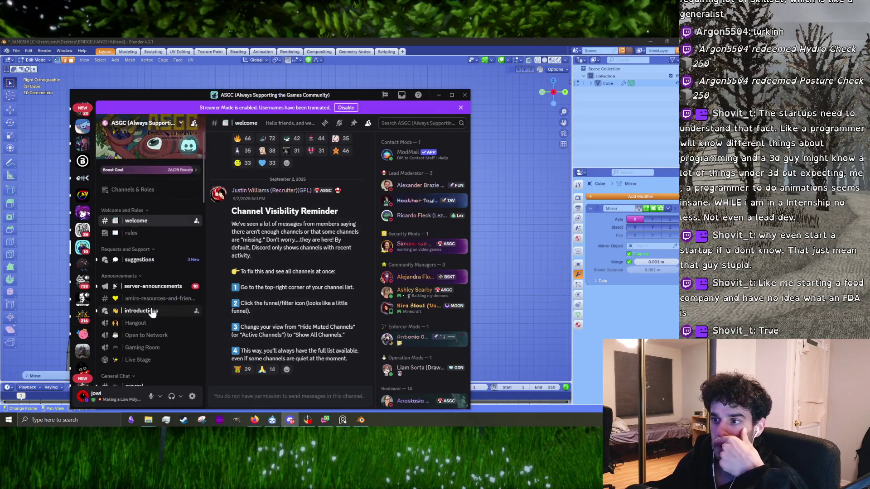
scroll(152, 312, "down", 10)
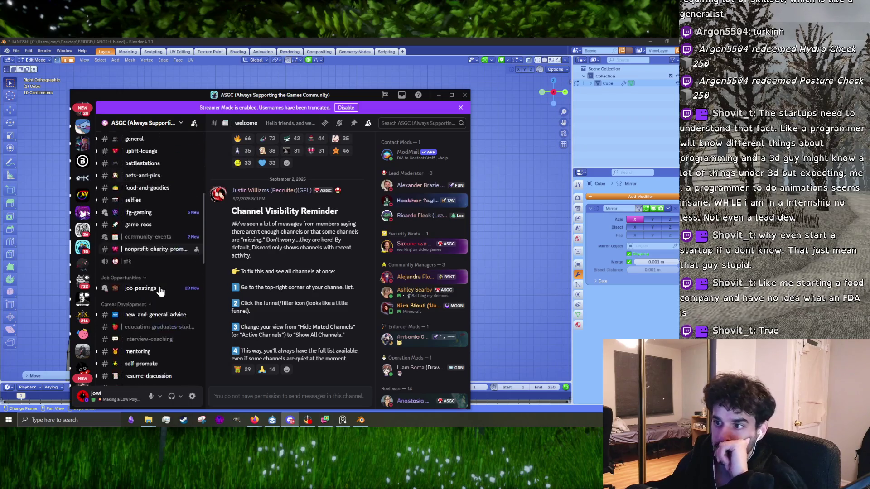
- Scroll through the #job-postings forum posts, then hide Discord
left_click(160, 290)
scroll(291, 309, "down", 4)
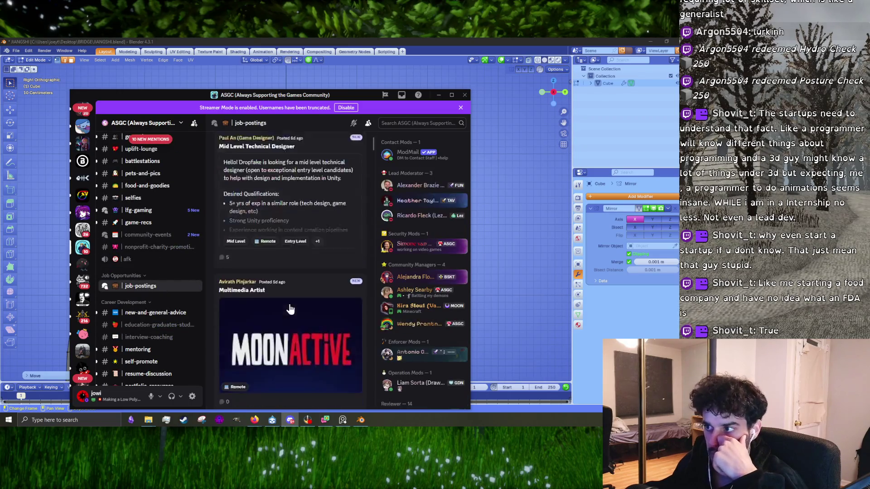
scroll(290, 309, "down", 15)
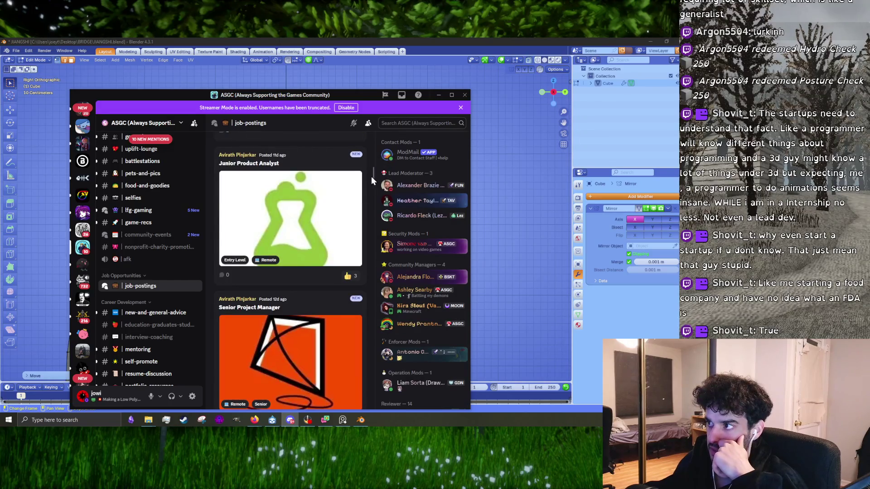
mouse_move(373, 175)
left_mouse_down()
mouse_move(363, 363)
mouse_move(375, 420)
mouse_move(347, 300)
left_mouse_up()
scroll(293, 245, "down", 10)
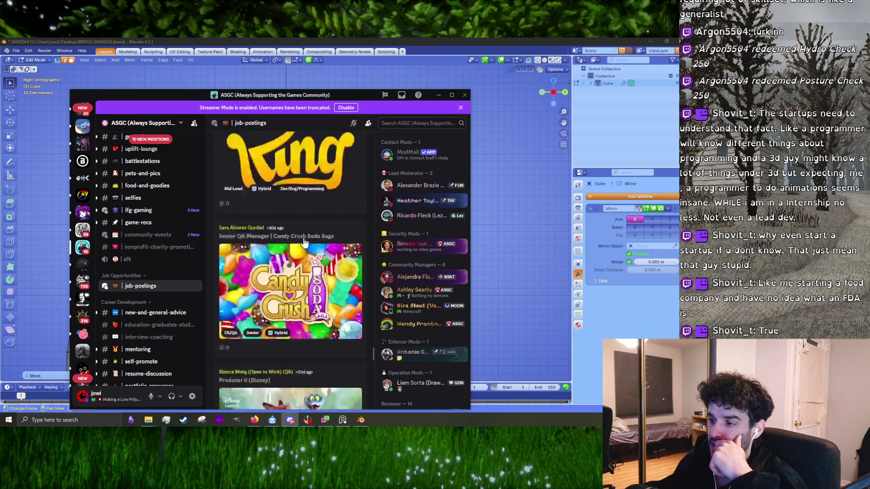
scroll(293, 245, "down", 10)
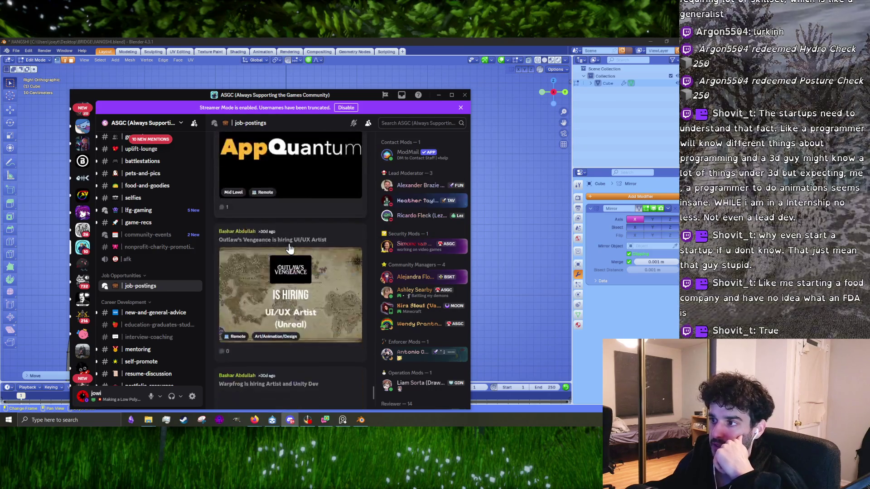
scroll(287, 250, "down", 10)
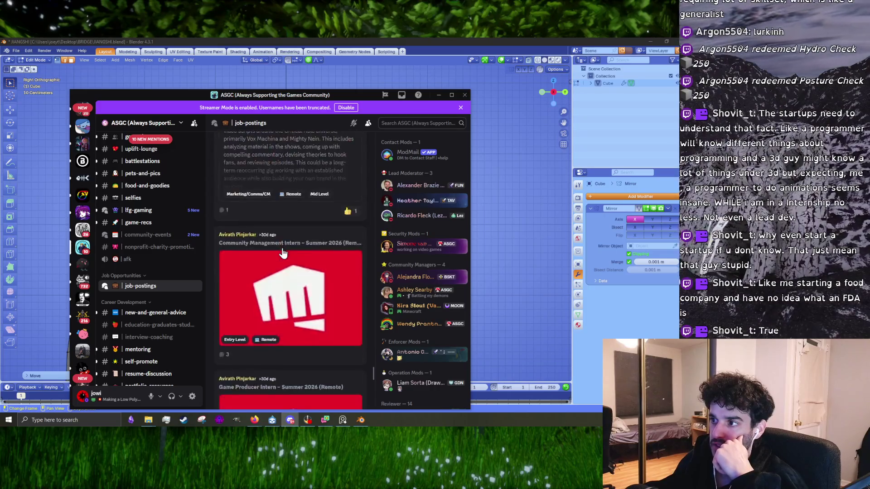
scroll(274, 257, "down", 5)
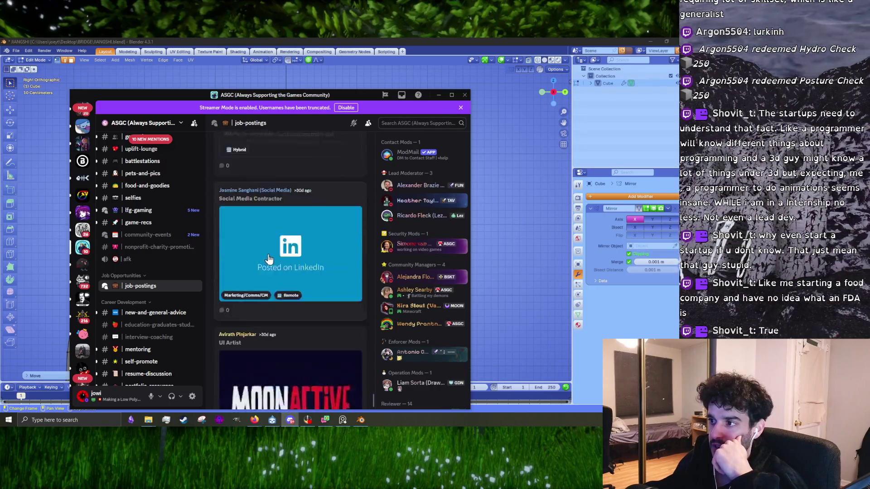
left_click(440, 97)
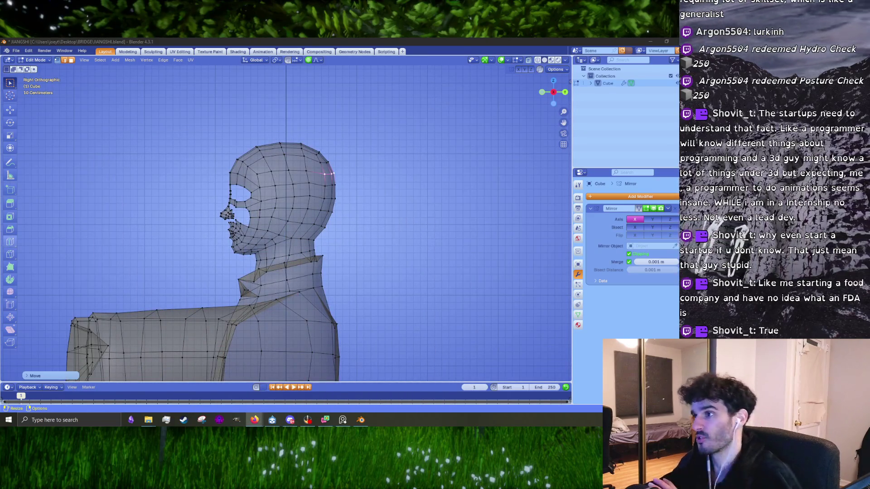
- Float the front/side head reference window over Blender, switching focus with the browser
left_click(343, 420)
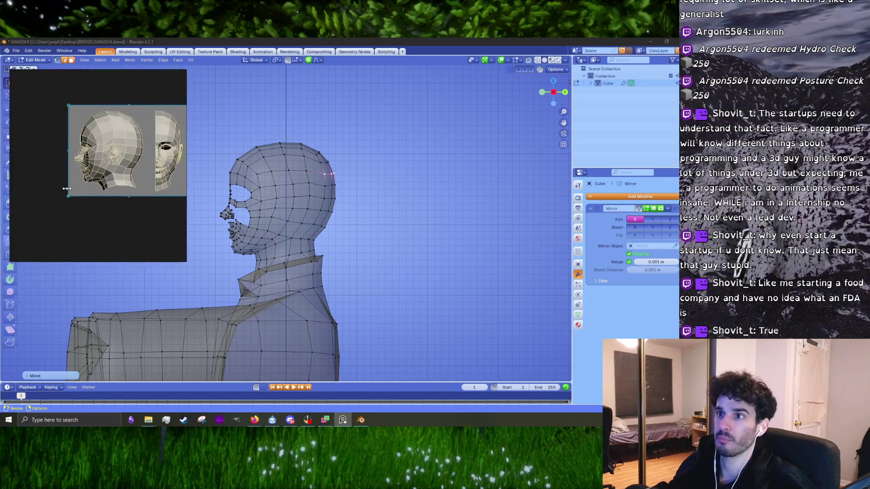
left_click(254, 420)
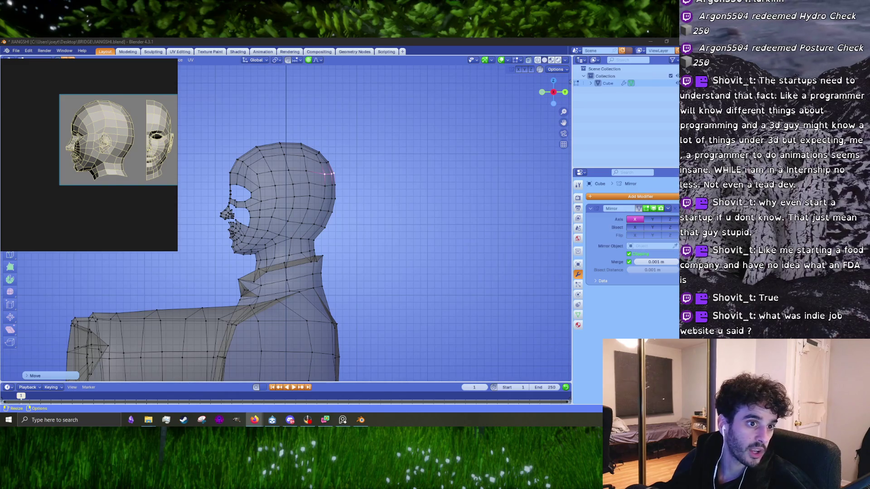
key("alt+Tab")
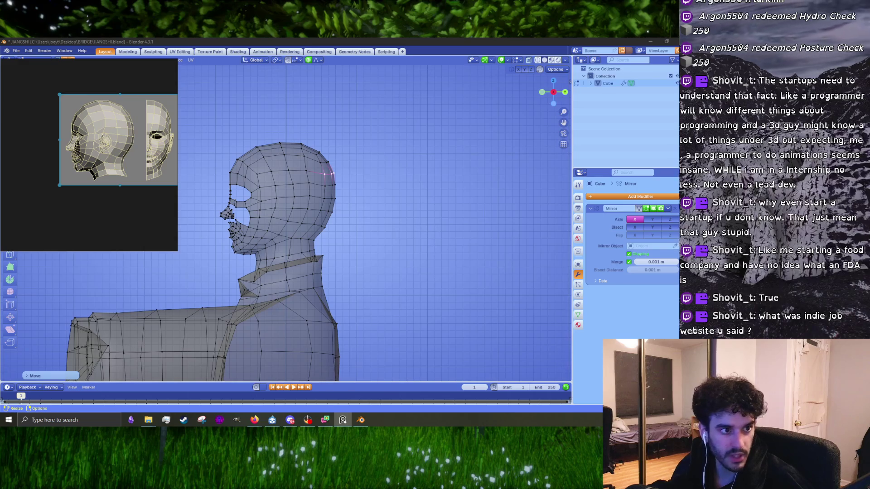
key("alt+Tab")
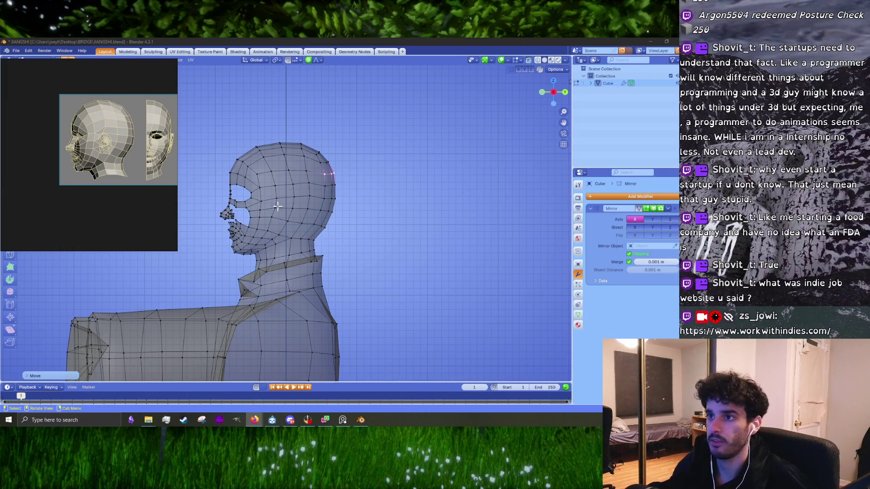
- Enlarge the side reference image and shift it lower and right
scroll(105, 121, "up", 3)
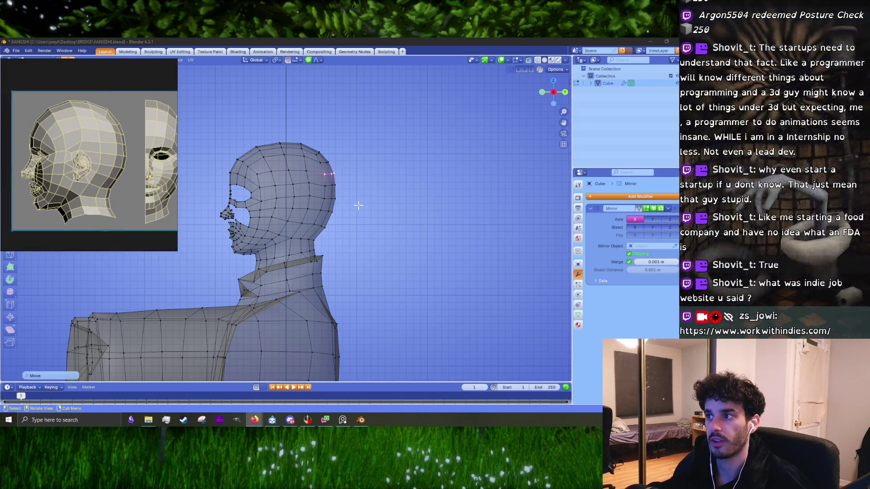
scroll(359, 205, "up", 5)
scroll(367, 217, "down", 2)
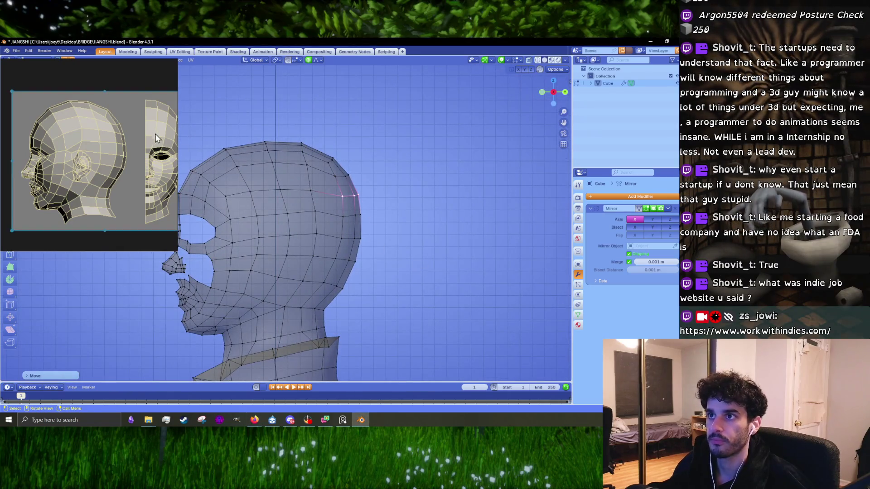
left_click_drag(156, 138, 159, 173)
middle_click_drag(407, 143, 404, 147, "shift")
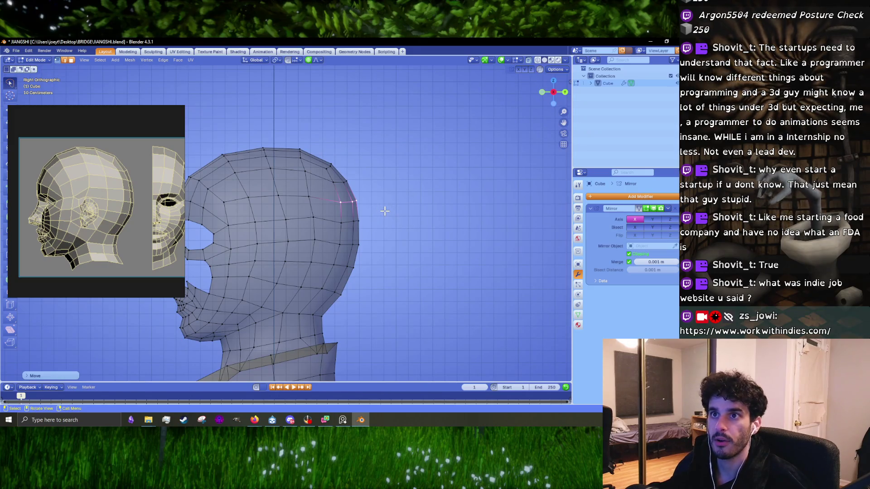
scroll(384, 211, "up", 1)
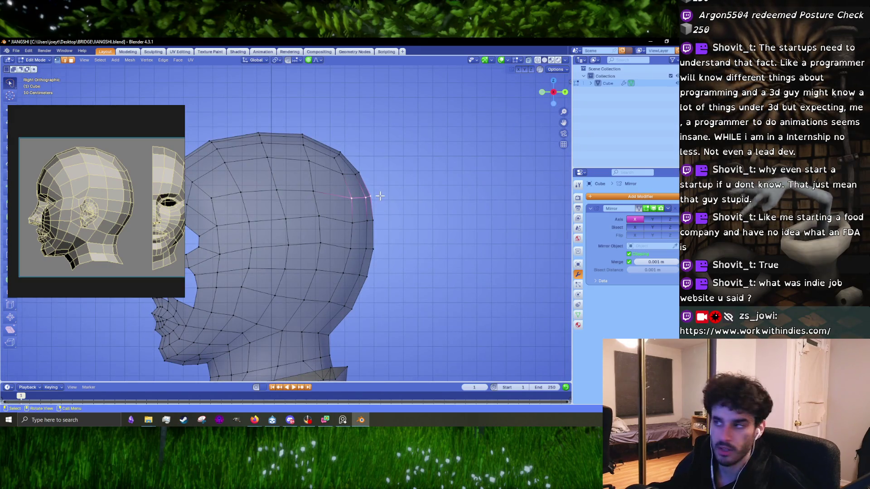
- Soft-move the back-of-cranium vertex to follow the reference outline
key("g")
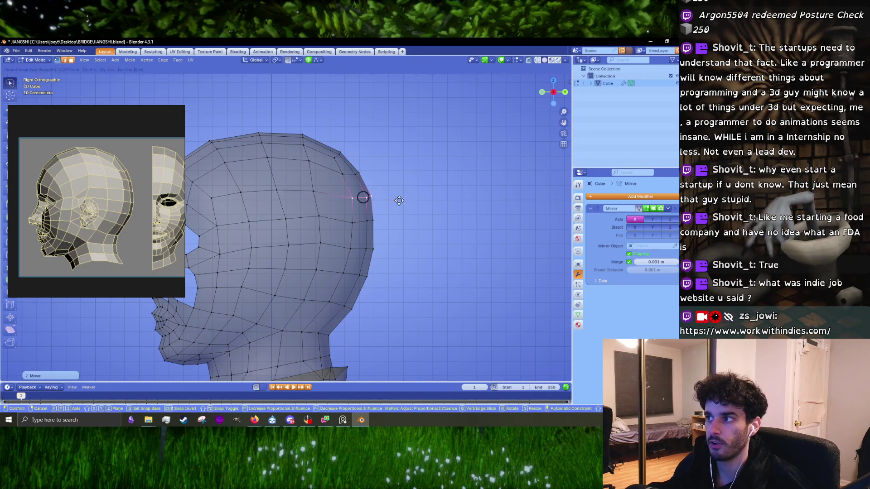
left_click(346, 190)
scroll(345, 190, "up", 5)
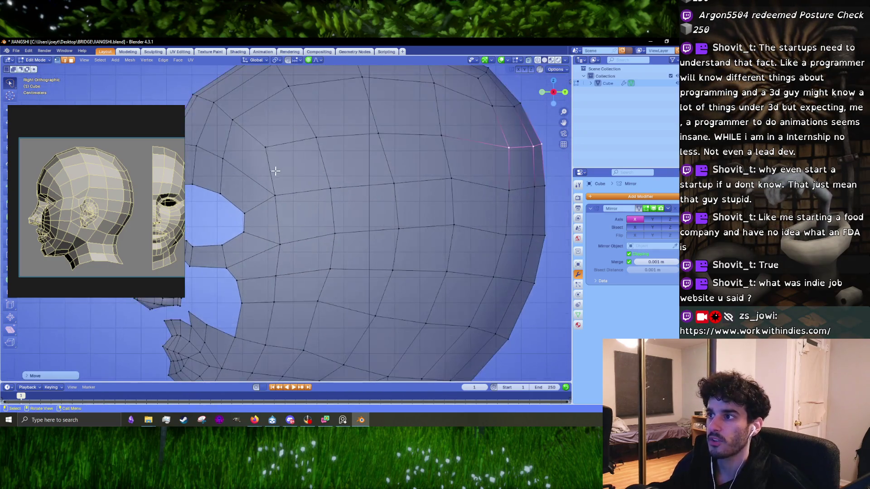
mouse_move(266, 140)
left_mouse_down()
mouse_move(241, 159)
mouse_move(266, 141)
left_mouse_up()
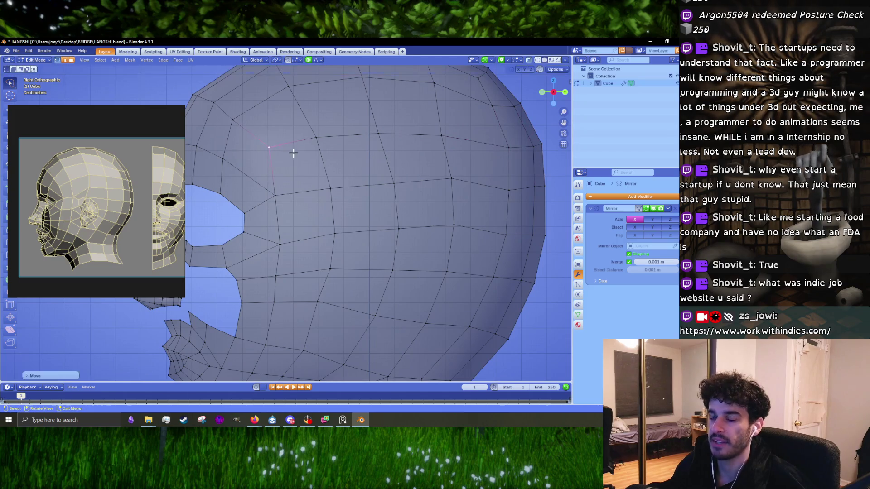
key("alt+Tab")
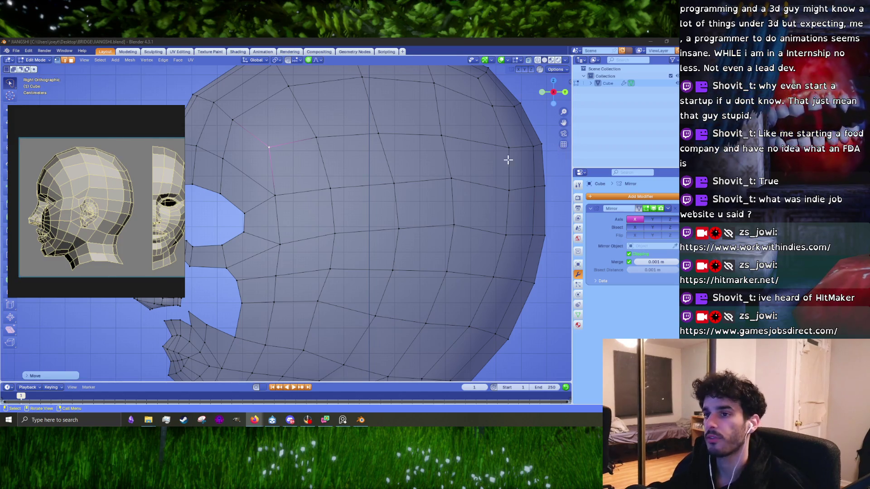
scroll(376, 202, "down", 4)
scroll(440, 200, "up", 3)
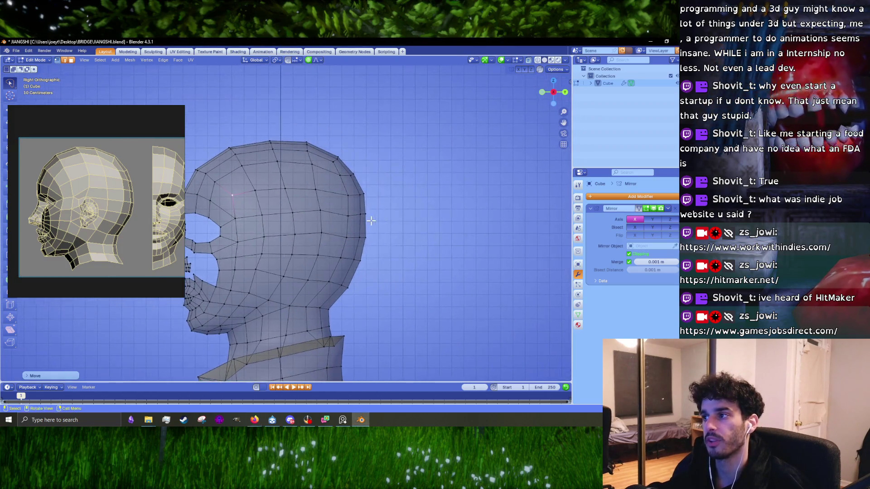
- Scale the back-of-head edge loop along Z with proportional falloff
left_click(393, 211, "alt")
key("s")
key("z")
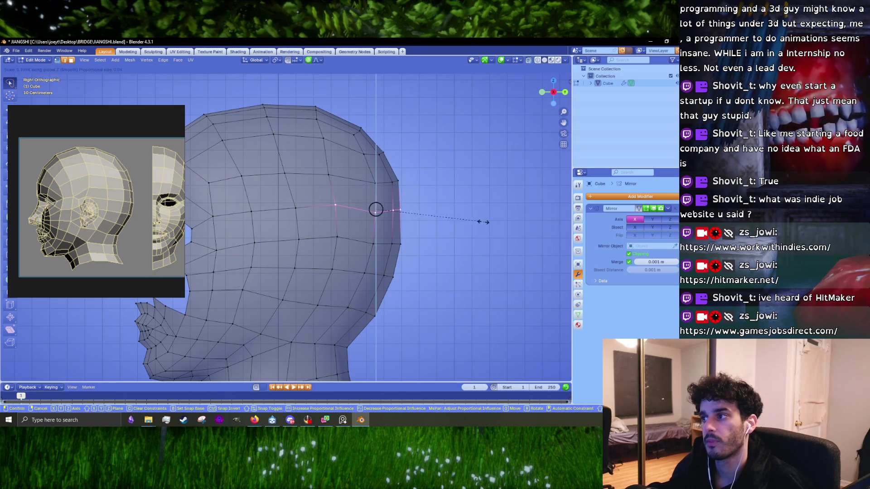
left_click(374, 181)
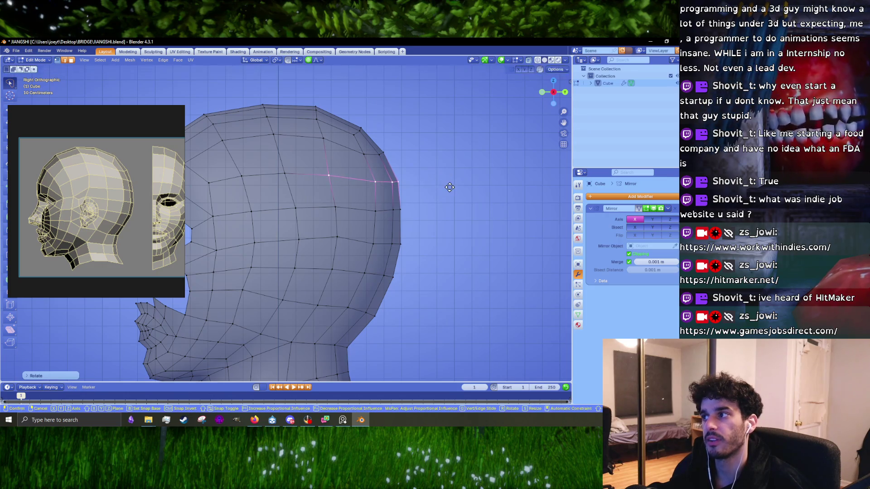
- Move the short nose-bridge edge to reshape the face profile
mouse_move(203, 215)
middle_mouse_down("shift")
mouse_move(297, 211)
mouse_move(320, 245)
middle_mouse_up("shift")
scroll(277, 208, "up", 1)
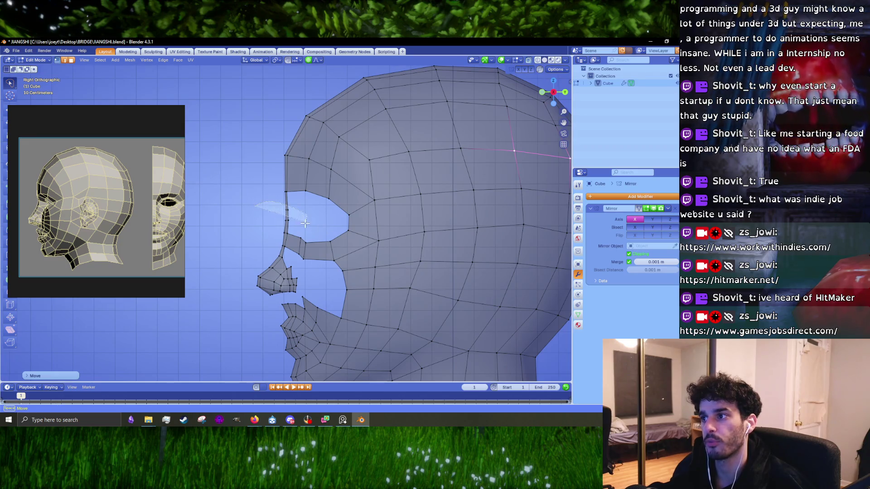
left_click(287, 215)
scroll(327, 230, "up", 3)
key("g")
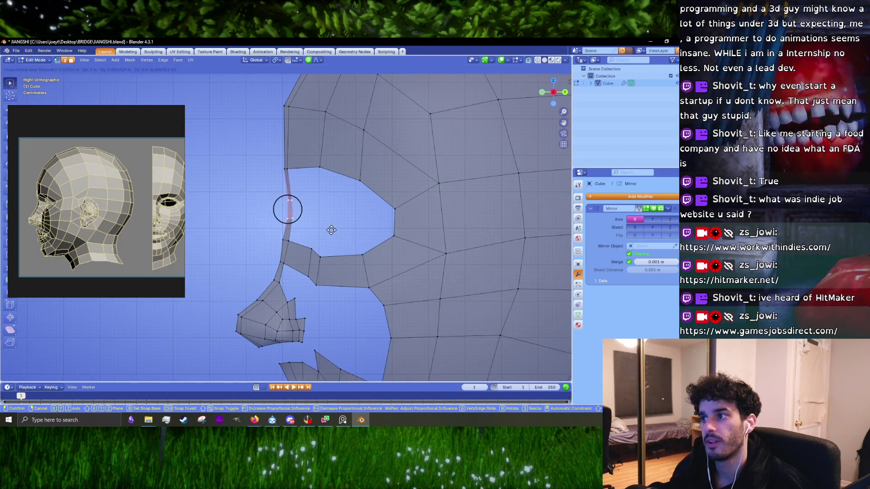
left_click(334, 229)
scroll(334, 230, "down", 2, "shift")
key("c")
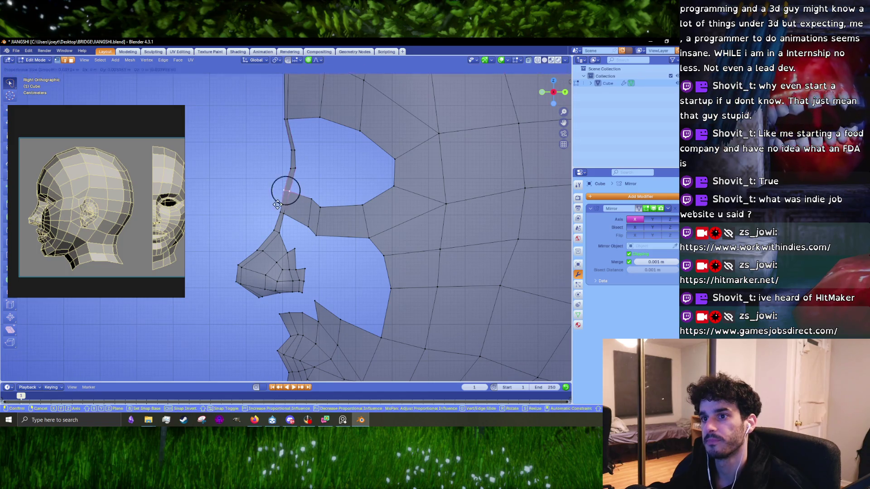
scroll(321, 205, "down", 2)
scroll(321, 205, "up", 3)
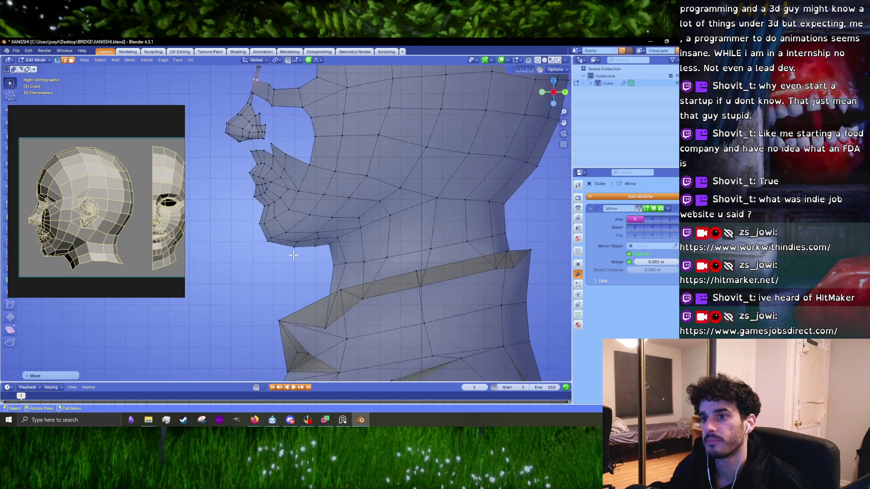
- Pick and nudge jaw and chin edges along the underside of the head
scroll(313, 265, "up", 2)
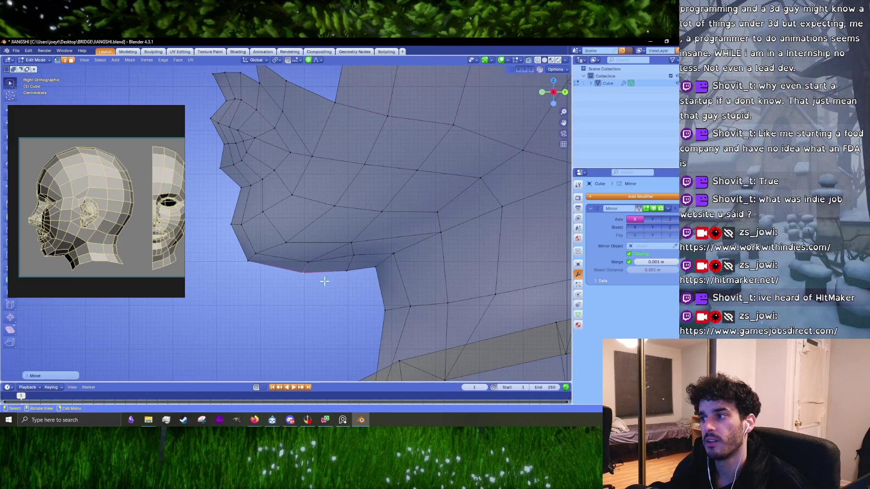
left_click_drag(346, 264, 346, 262)
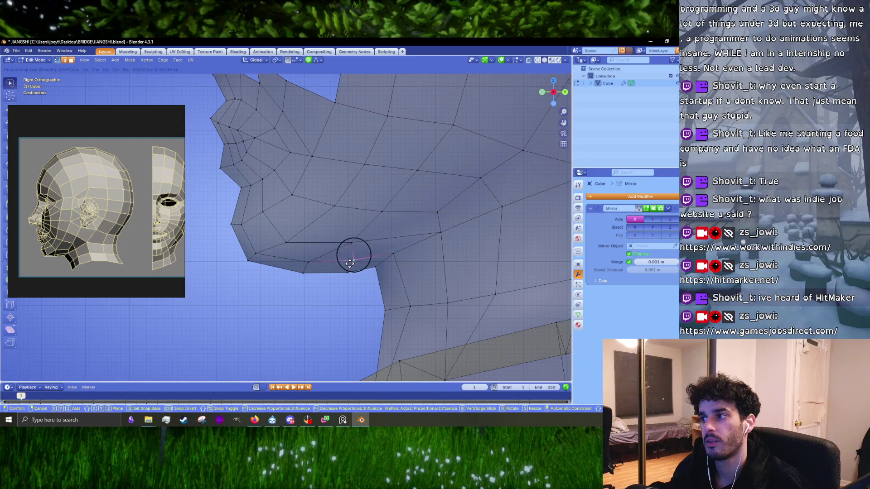
left_click(307, 263)
left_click(279, 257)
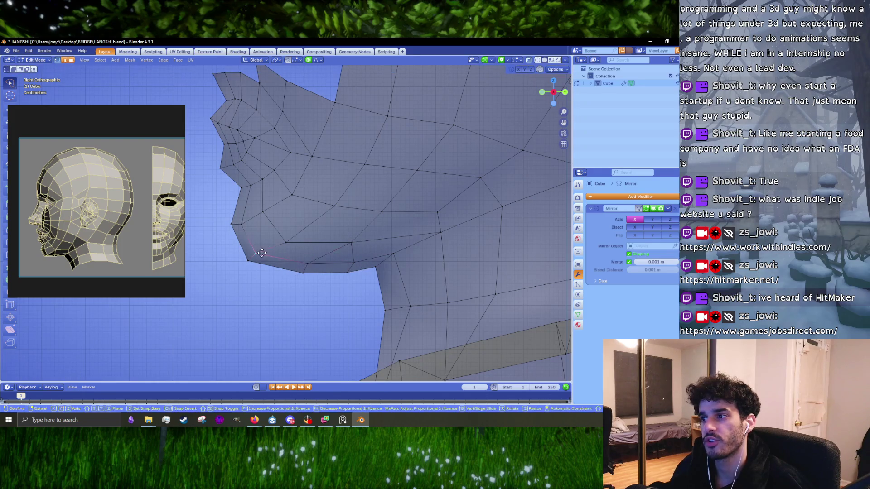
left_click(305, 272)
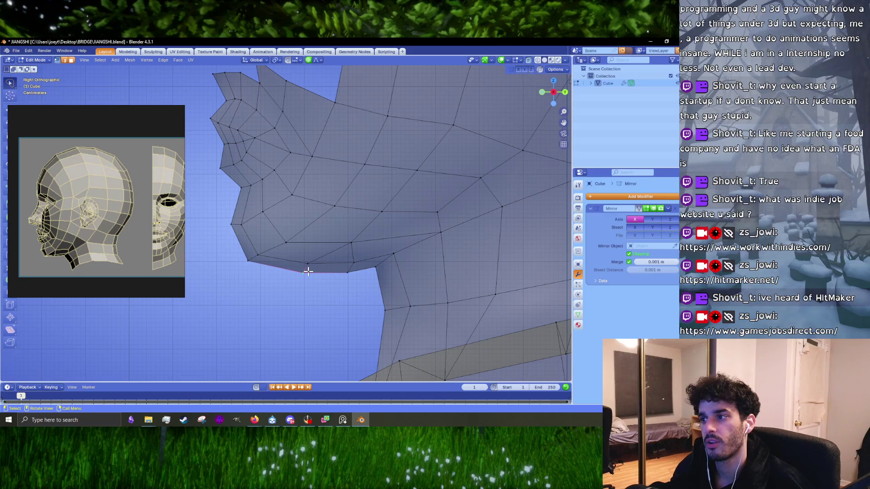
left_click_drag(308, 271, 304, 272)
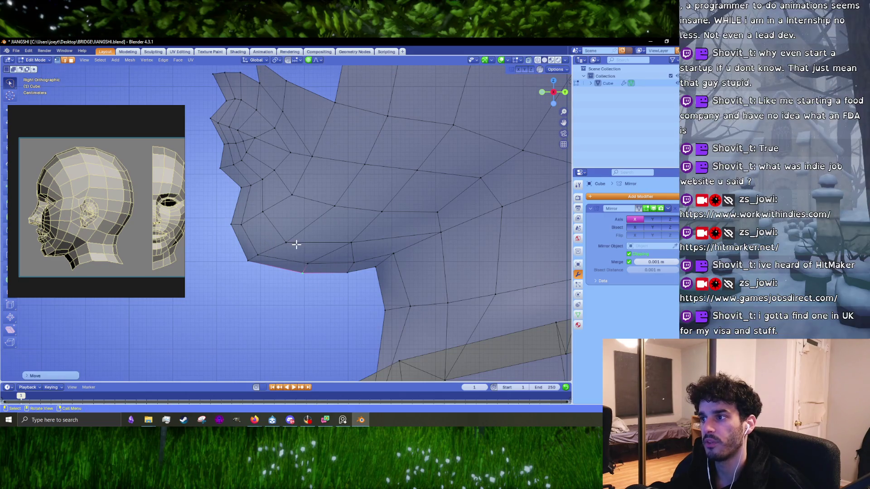
left_click(249, 259)
left_click(236, 227, "shift")
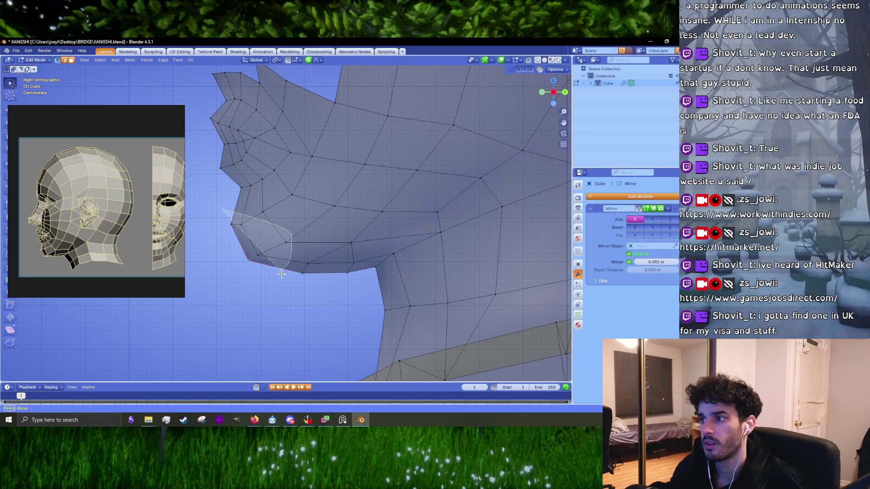
scroll(253, 229, "down", 3)
scroll(318, 251, "up", 3)
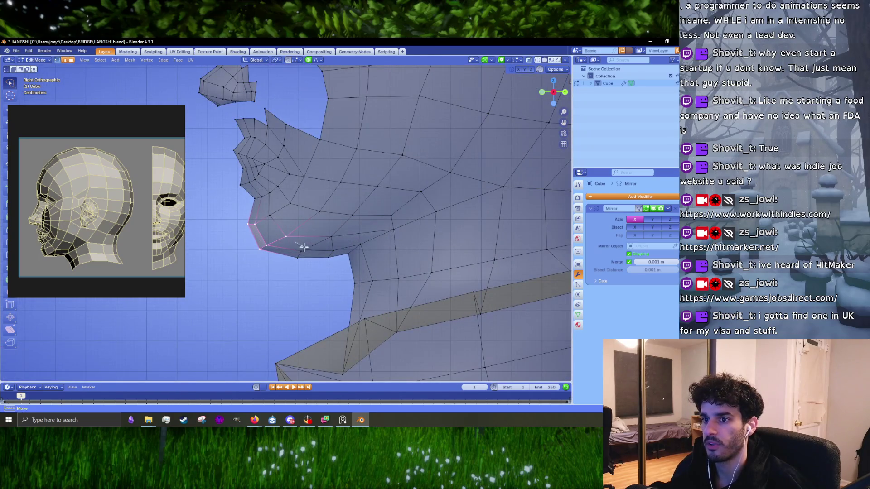
- Soft-move the jaw edges with proportional editing to smooth the chin-to-neck line
left_click(300, 253)
key("g")
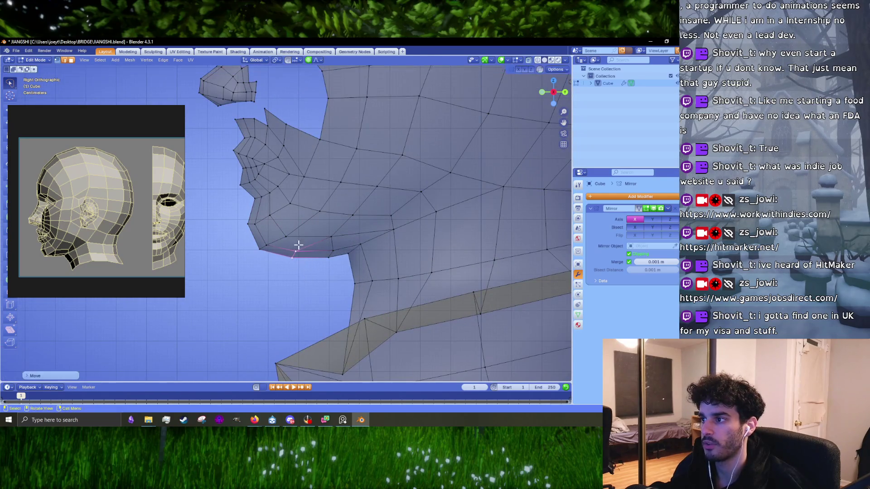
key("o")
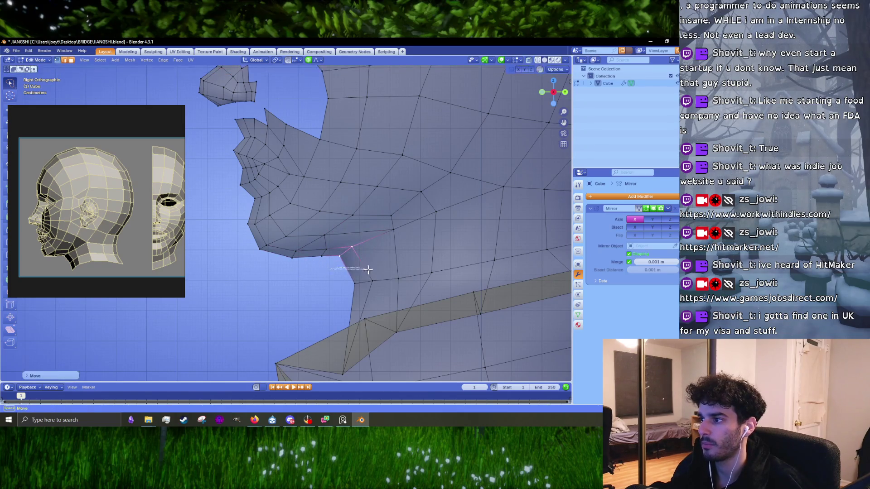
left_click(335, 298)
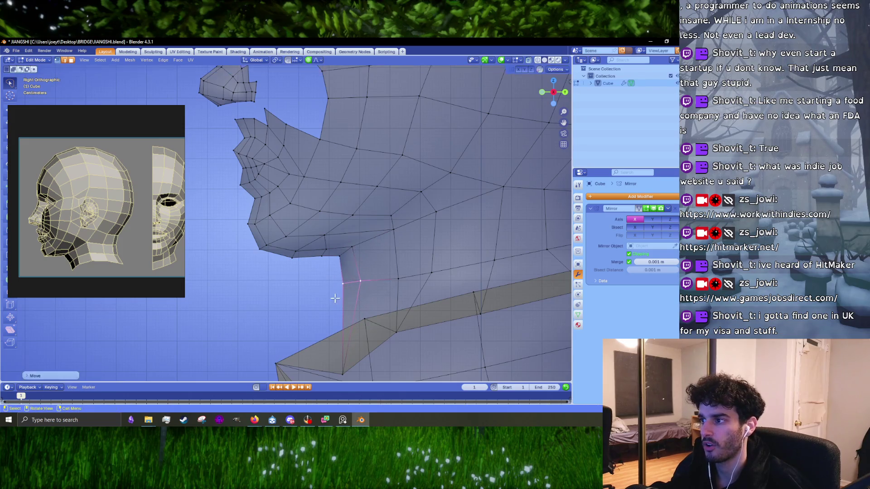
left_click(300, 236, "alt")
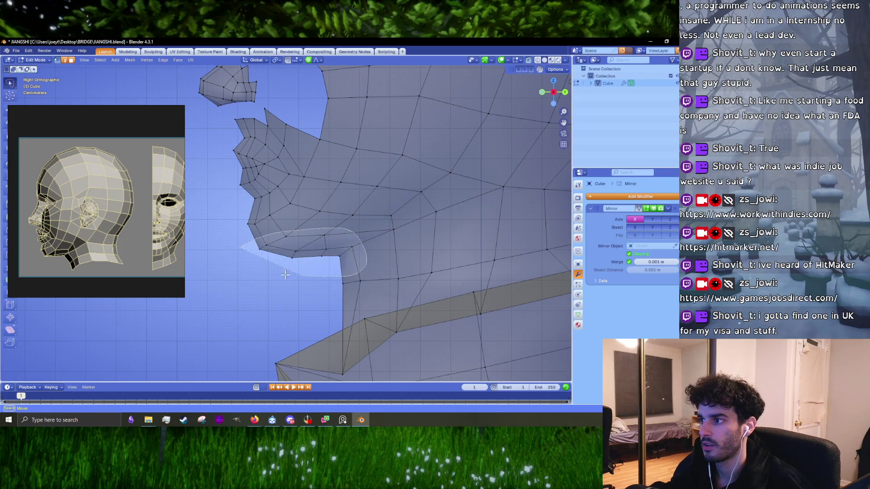
key("g")
left_click(336, 268)
scroll(335, 265, "down", 2)
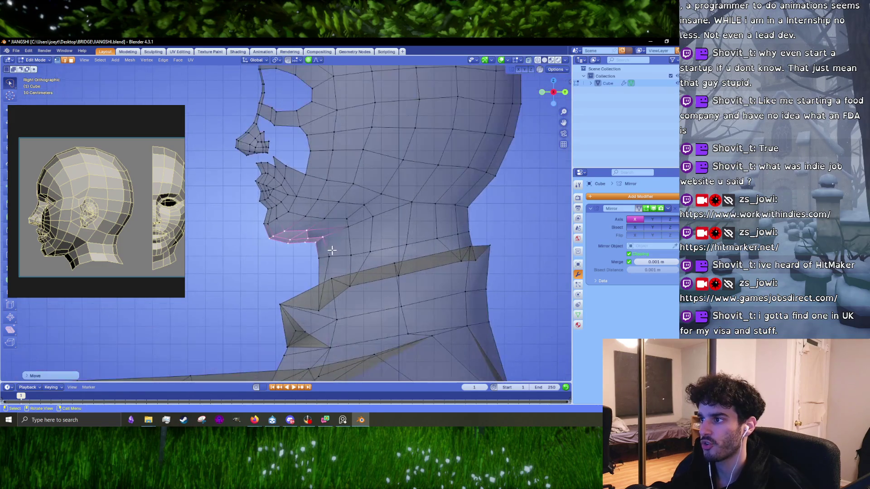
- Select the jaw-and-neck vertex loop and move it to reshape the jaw
scroll(335, 263, "up", 1)
left_click(340, 240, "alt")
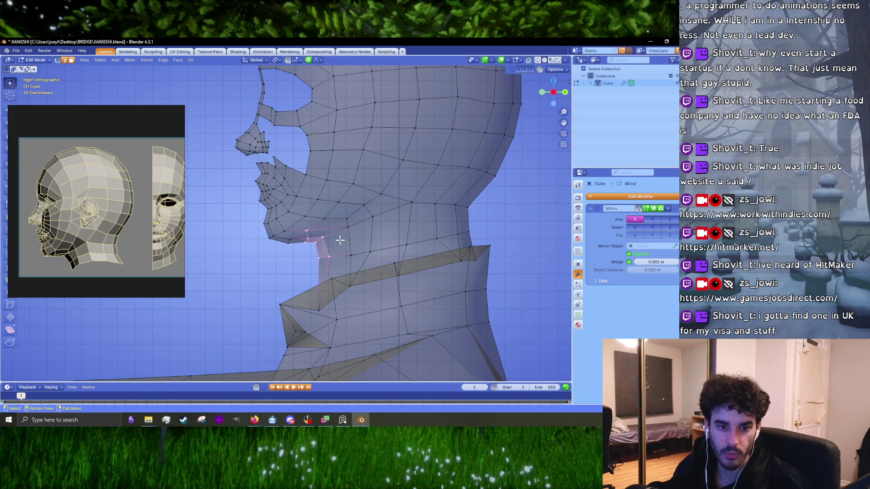
scroll(347, 266, "up", 4)
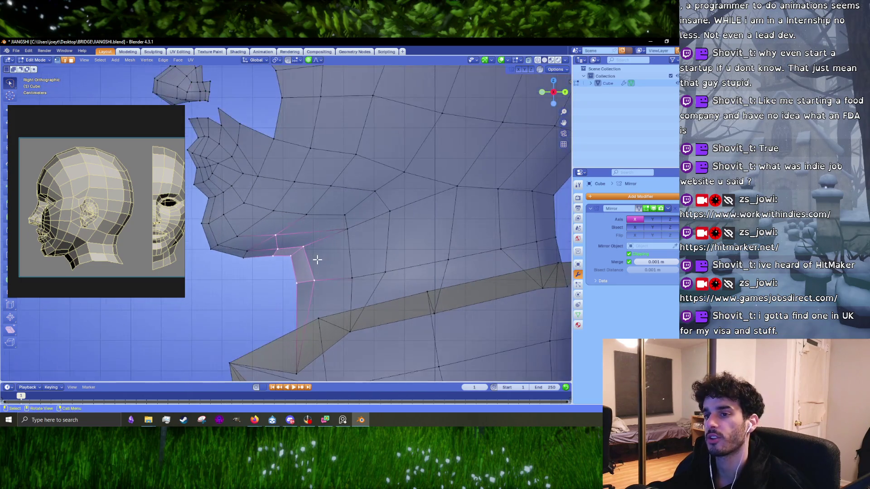
key("g")
left_click(311, 254)
- Soft-move the jaw-neck corner vertex with proportional falloff to round the corner
mouse_move(319, 248)
right_mouse_down("ctrl")
mouse_move(325, 271)
mouse_move(296, 288)
right_mouse_up("ctrl")
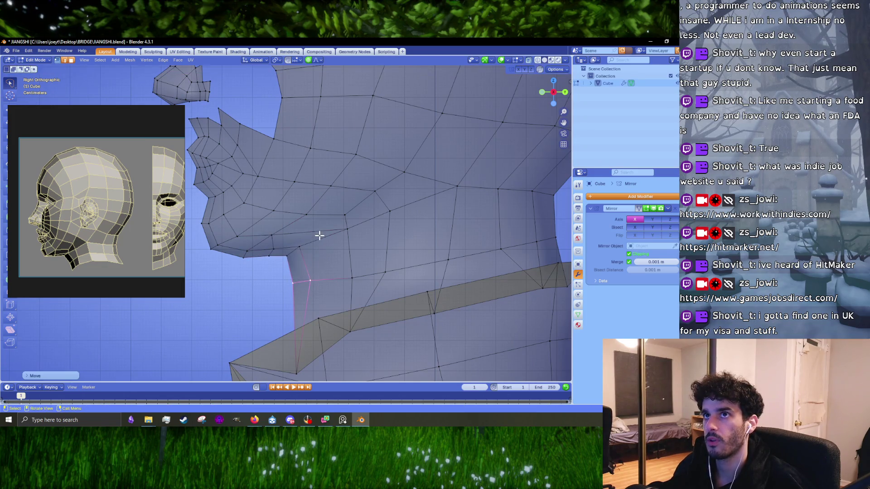
left_click(299, 247)
scroll(299, 242, "up", 2)
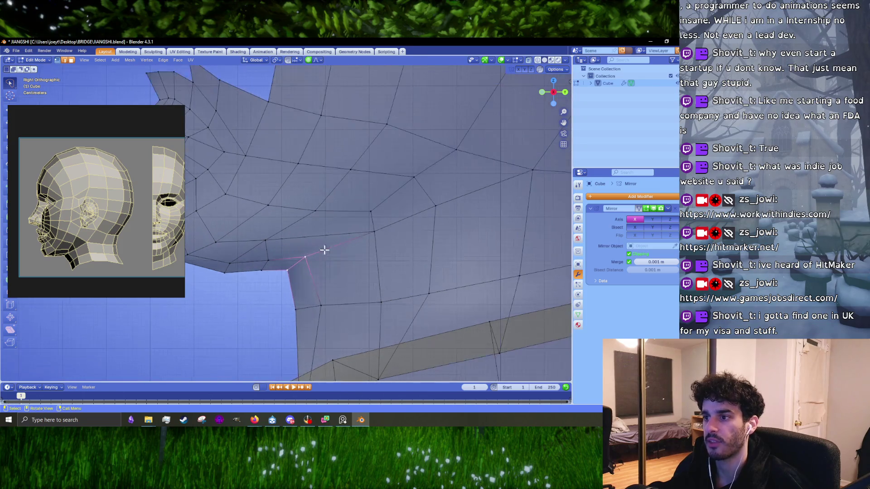
key("g")
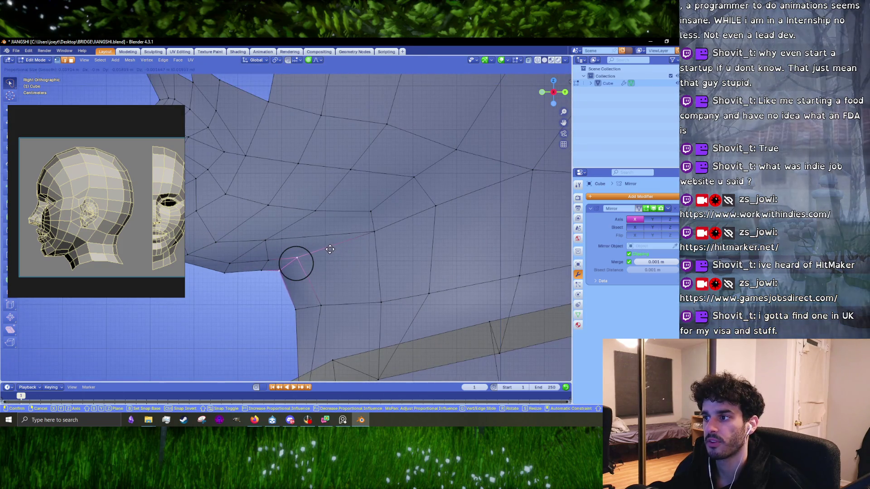
left_click(325, 249)
- Shift the jaw vertices beside the neck, then select further jaw vertices toward the chin
mouse_move(295, 271)
right_mouse_down("ctrl")
mouse_move(258, 237)
mouse_move(312, 238)
right_mouse_up("ctrl")
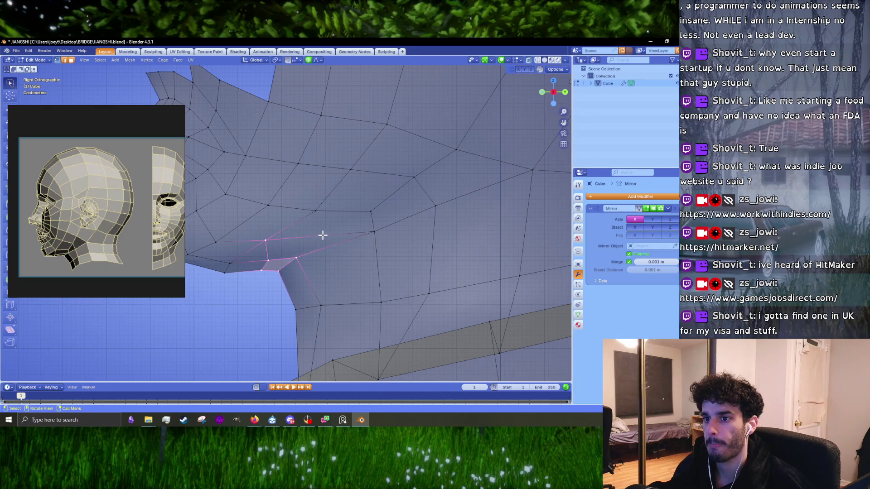
key("g")
left_click(315, 236)
left_click(243, 277)
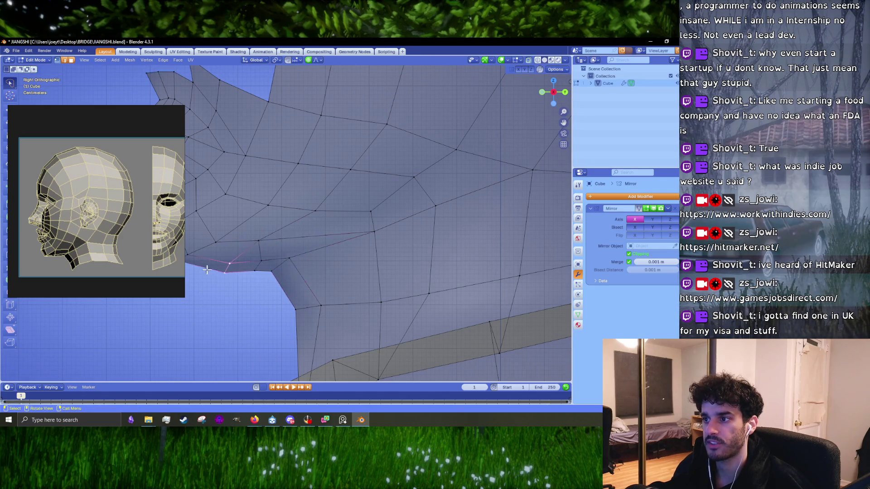
key("c")
left_click(227, 266)
key("Escape")
middle_click_drag(233, 266, 280, 264, "shift")
key("g")
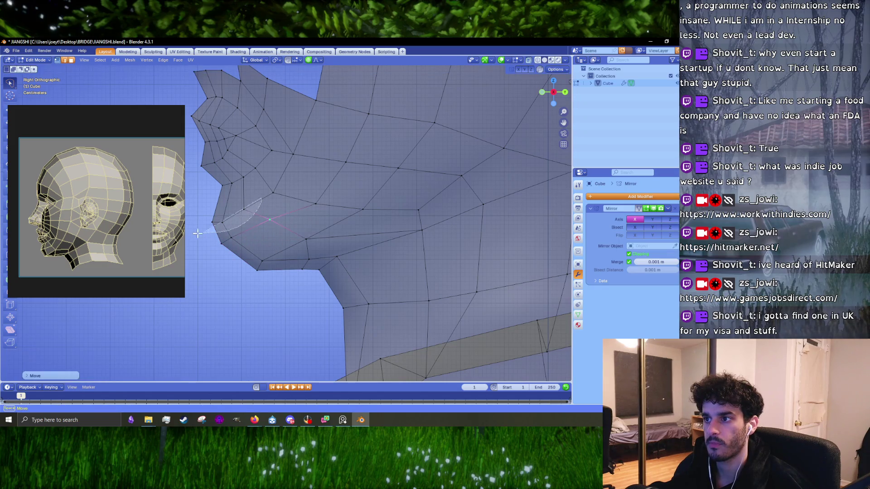
- Place the moved jaw vertex, then scale the chin vertices along Z with soft falloff
left_click(209, 210)
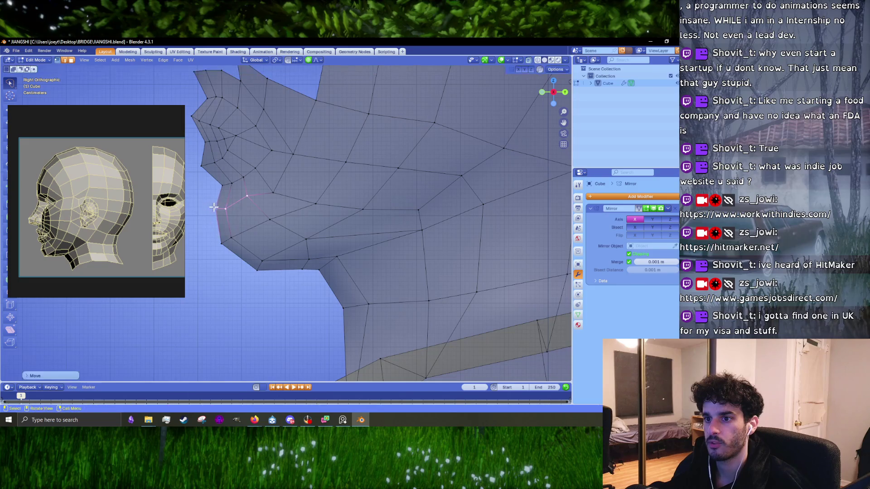
middle_click_drag(250, 218, 281, 246, "shift")
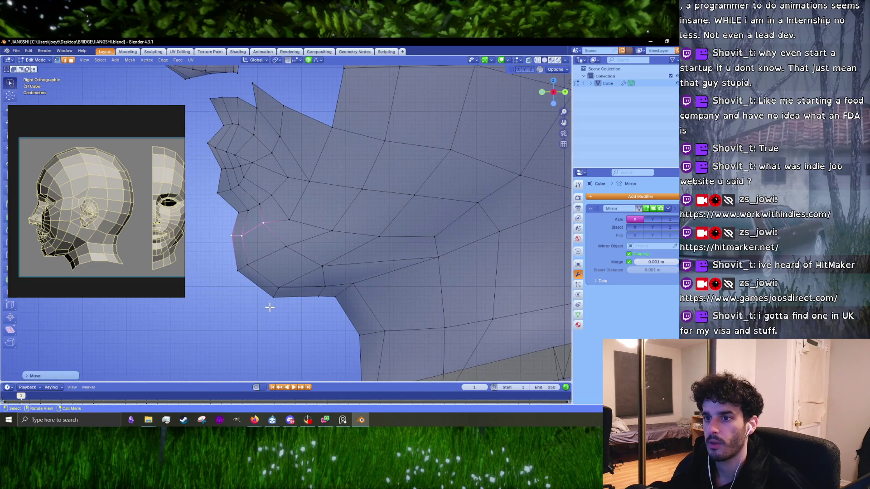
key("s")
key("z")
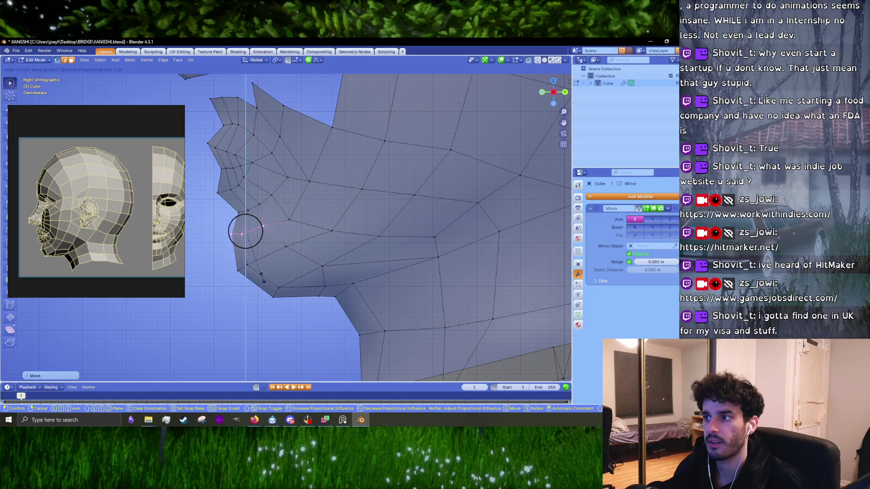
left_click(262, 256)
- Zoom out to check the profile, then slide the lower chin vertex back along the jaw
scroll(262, 251, "down", 2)
scroll(265, 258, "down", 2)
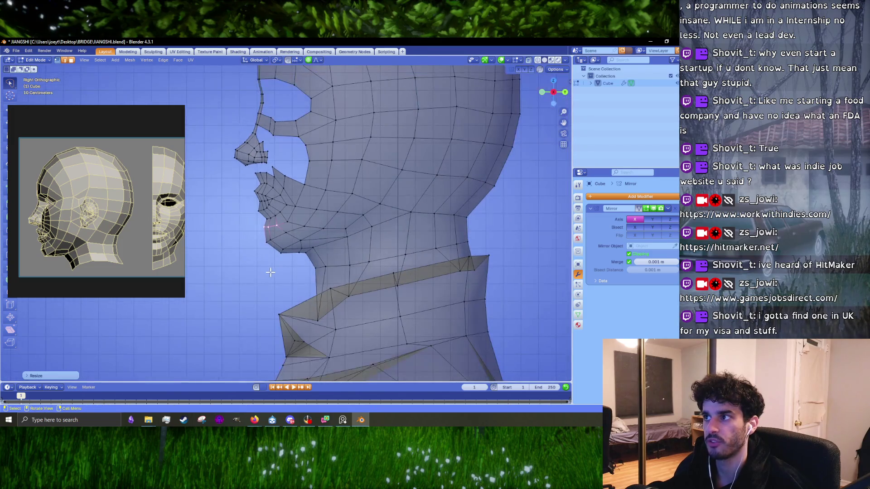
scroll(291, 263, "down", 3)
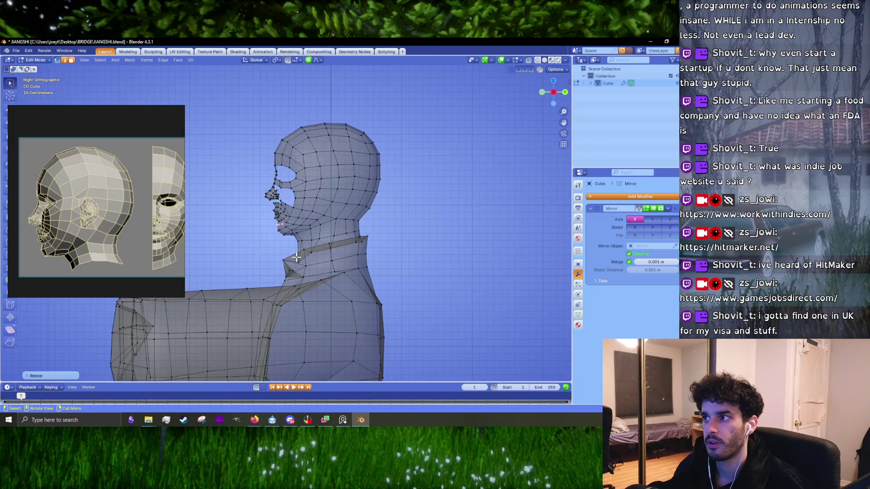
scroll(300, 194, "up", 5)
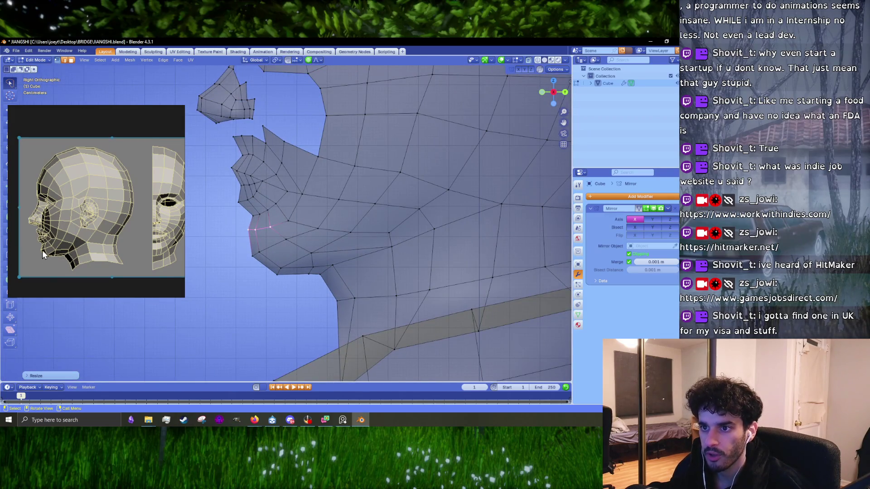
left_click(255, 216)
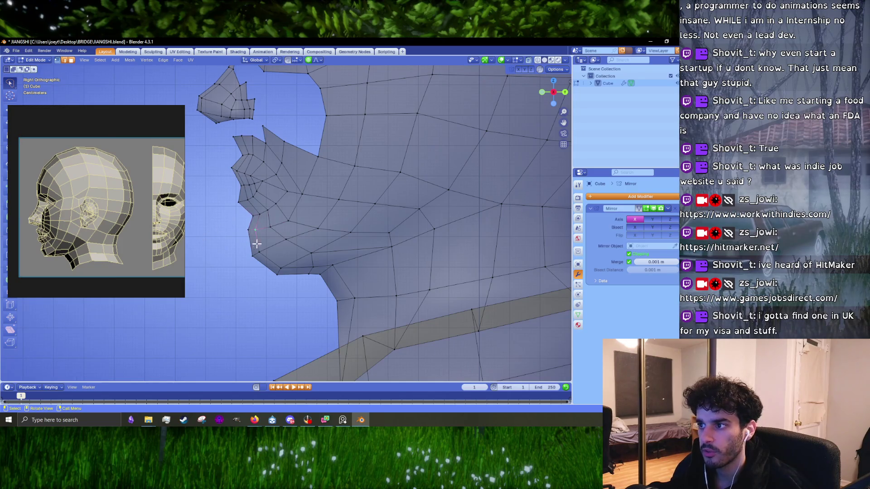
left_click_drag(282, 269, 323, 275)
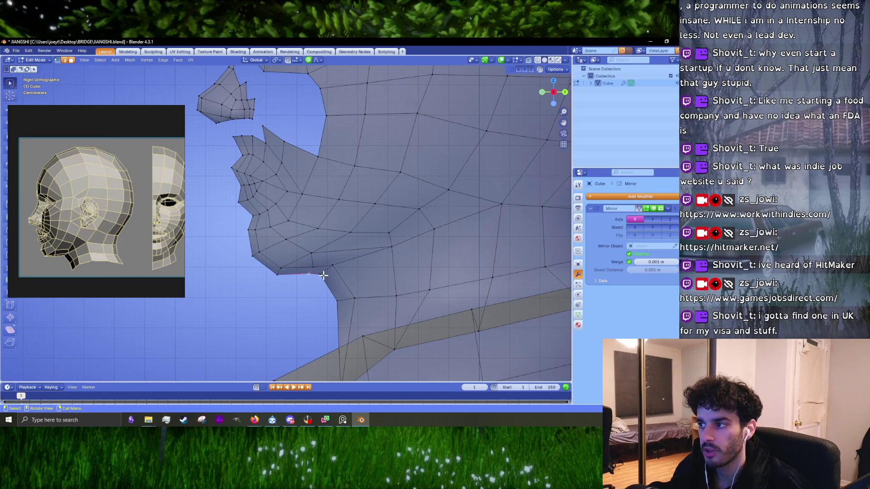
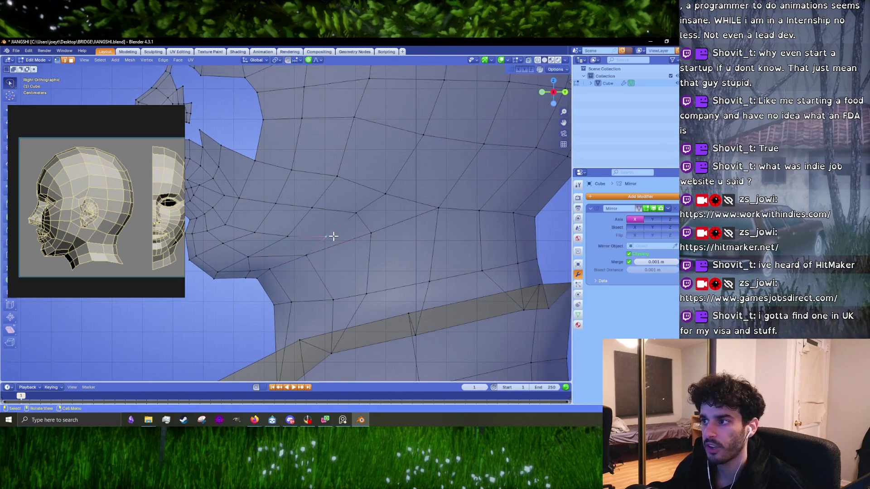
- Reposition the selected side vertex, then move the cheek vertex twice to even out the cheek
key("g")
left_click(320, 238)
key("g")
left_click(292, 226)
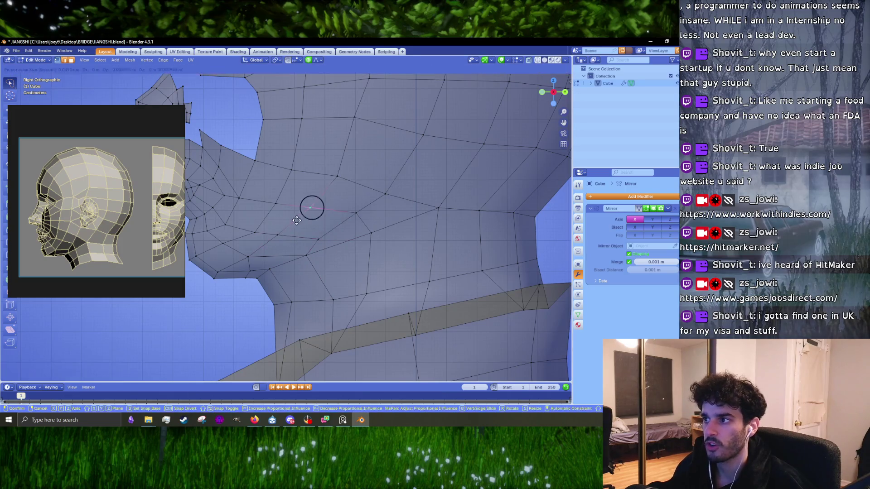
middle_click_drag(305, 219, 291, 225, "shift")
key("g")
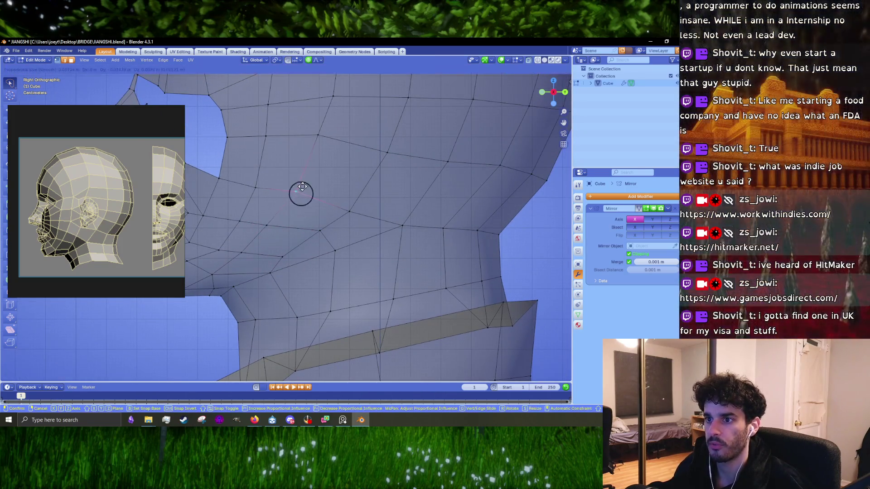
left_click(304, 194)
key("g")
left_click(322, 230)
- Pull two neighbouring jaw vertices toward the jawline
key("g")
left_click(301, 233)
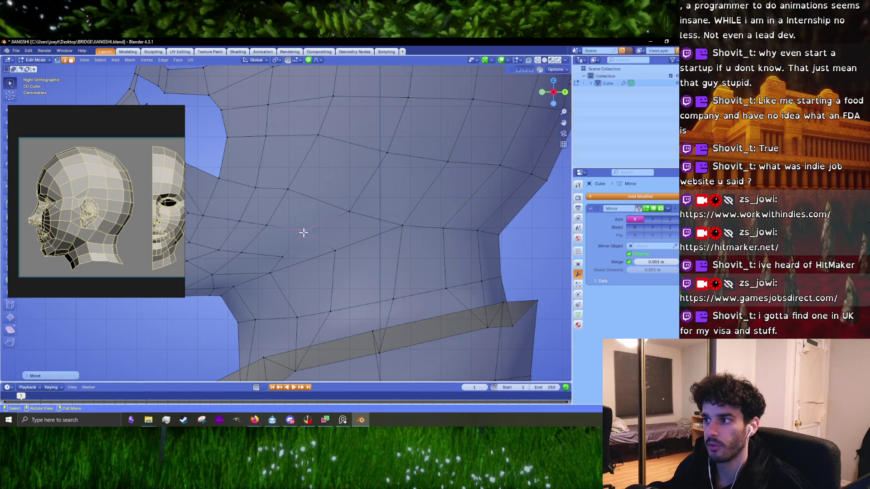
key("g")
left_click(268, 253)
left_click(315, 249)
key("g")
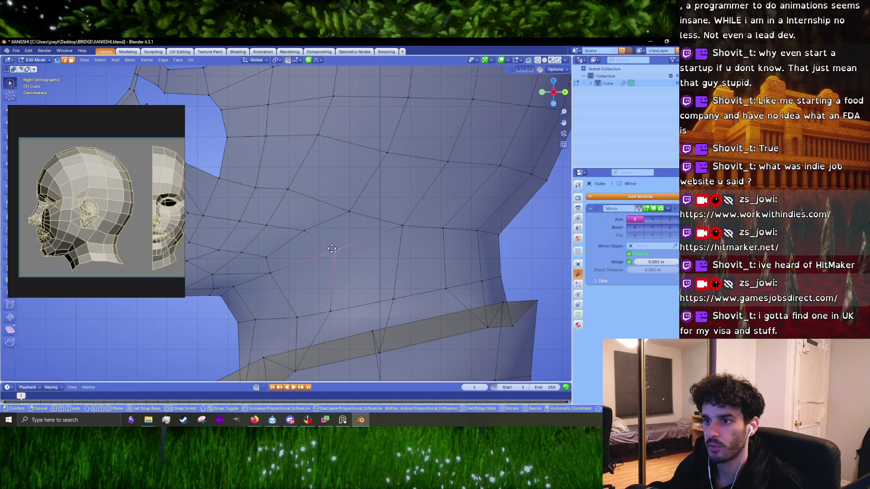
left_click(313, 254)
- Move a vertex with proportional falloff, then lift it higher on the cheek
key("g")
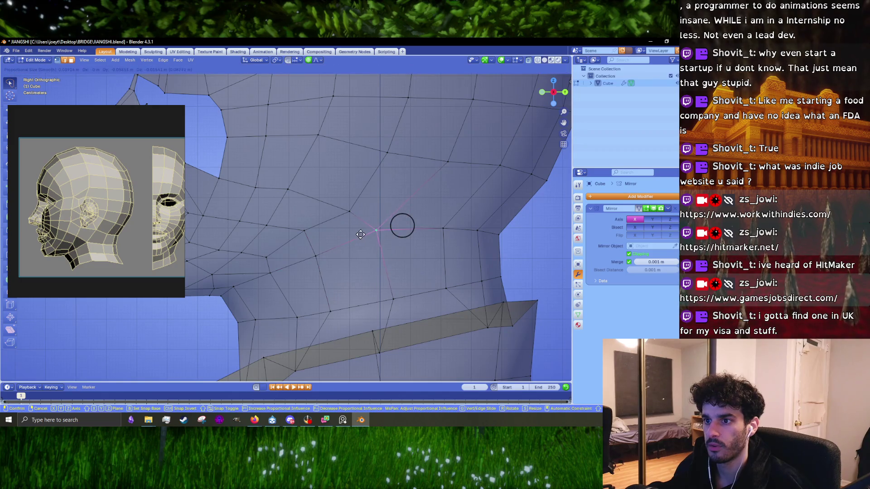
left_click(360, 235)
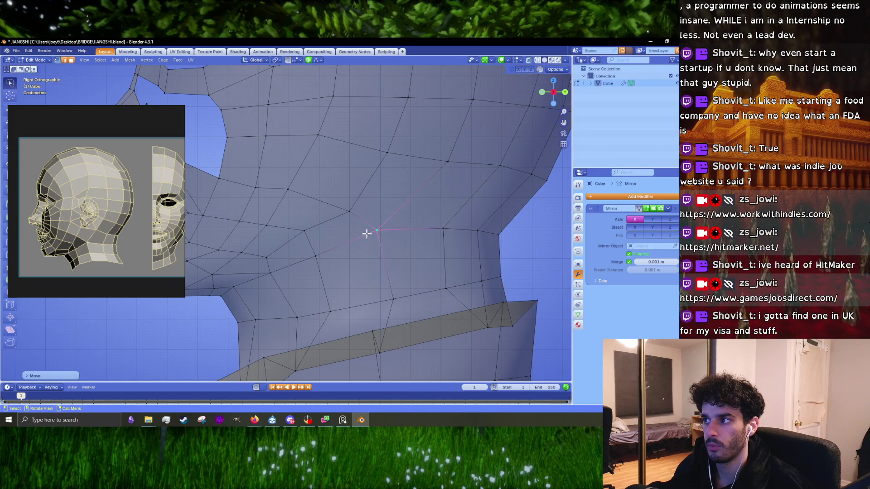
key("g")
left_click(347, 202)
key("g")
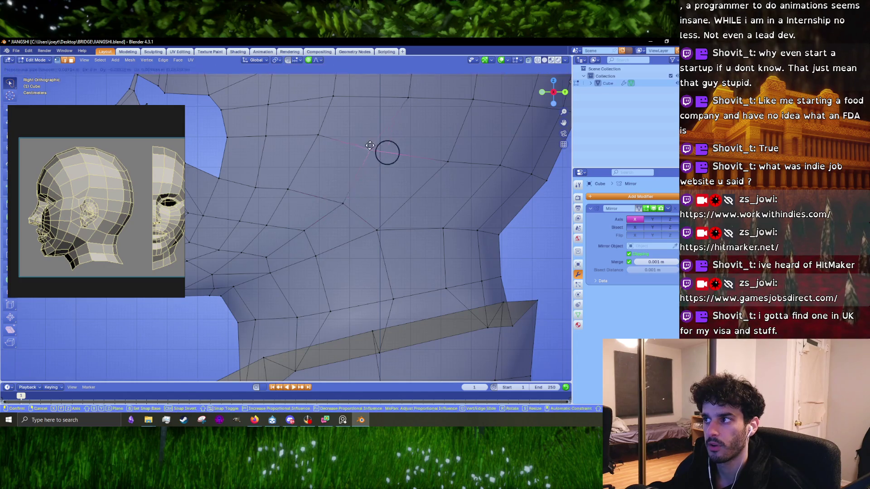
left_click(370, 145)
- Pull a lower jaw vertex downward and select the edge loop running through the face
middle_click_drag(389, 169, 350, 220, "shift")
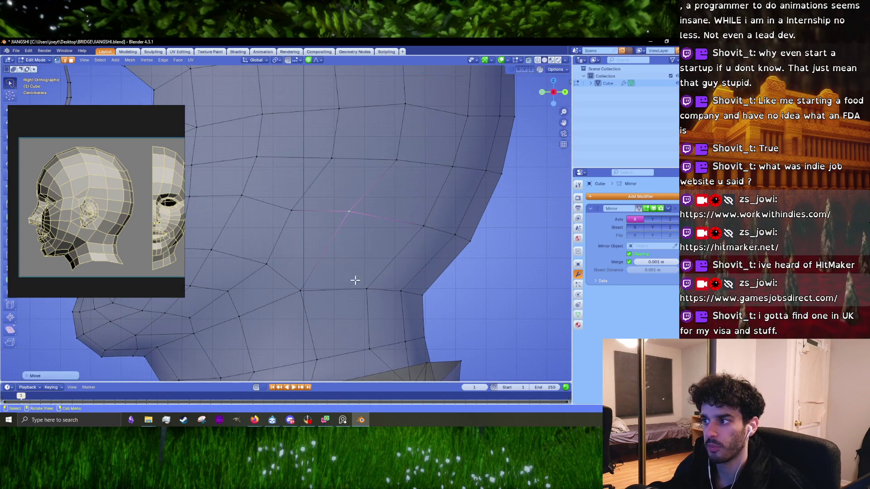
scroll(316, 239, "down", 1)
scroll(344, 237, "down", 1)
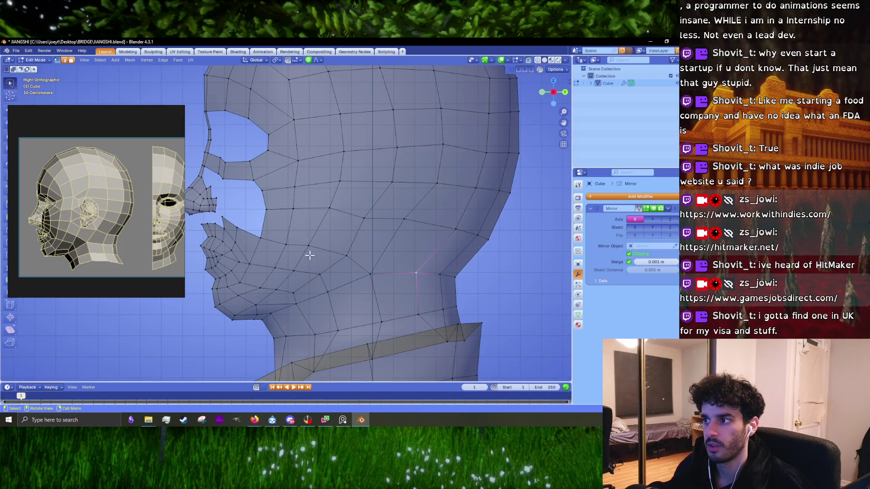
scroll(310, 255, "up", 2)
left_click(286, 252)
key("g")
left_click(272, 286)
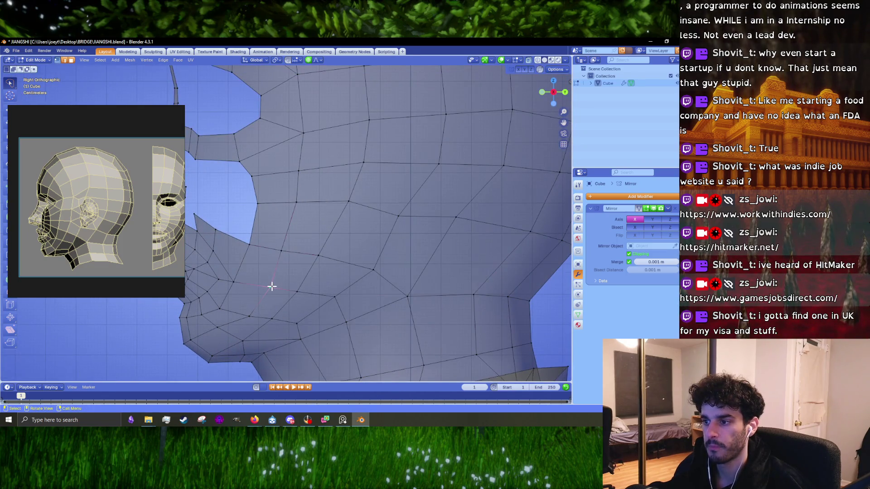
left_click(267, 290, "alt")
scroll(272, 281, "down", 2)
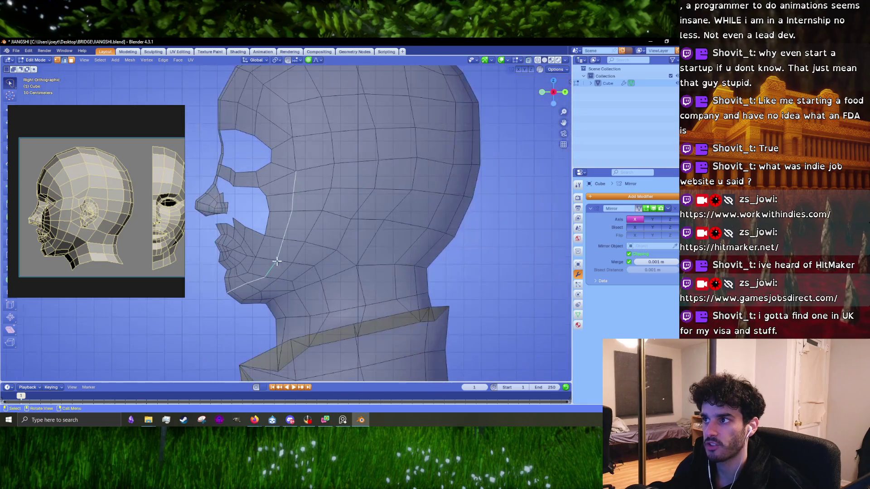
- Rotate and move the selected lip vertices to match the side reference
scroll(299, 215, "up", 2, "shift")
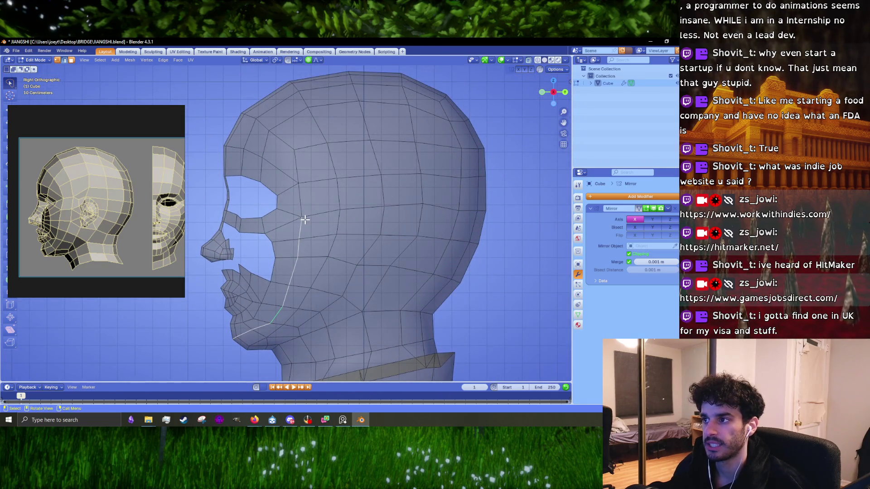
scroll(305, 219, "down", 3)
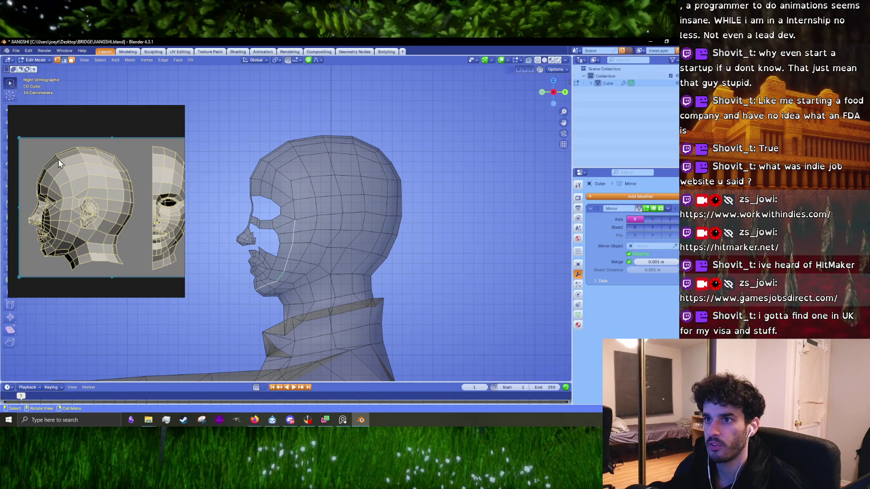
left_click(287, 147)
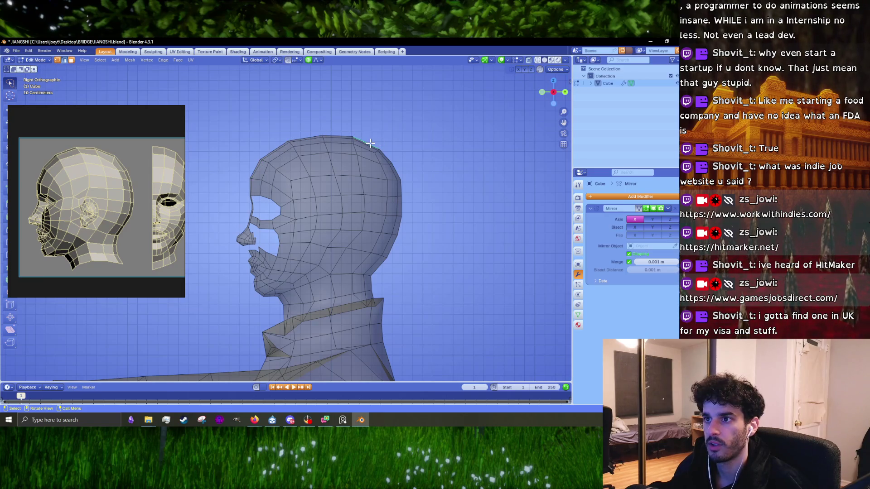
scroll(293, 276, "up", 5)
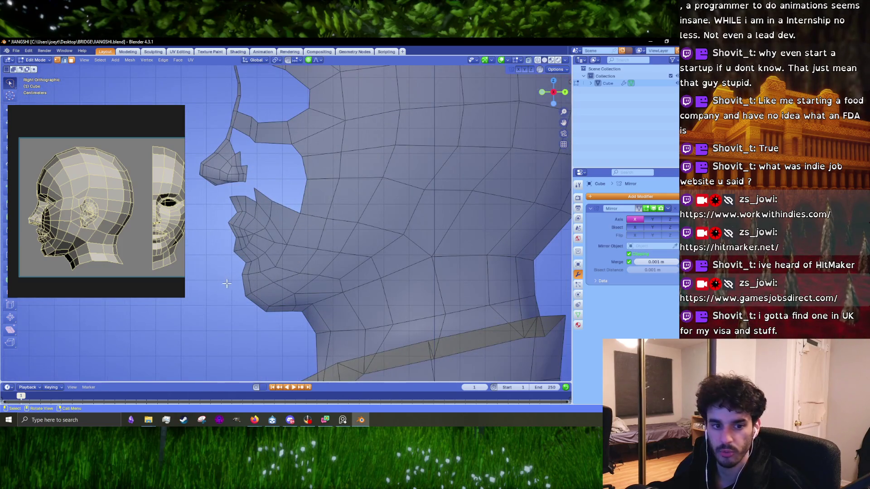
scroll(276, 291, "up", 2)
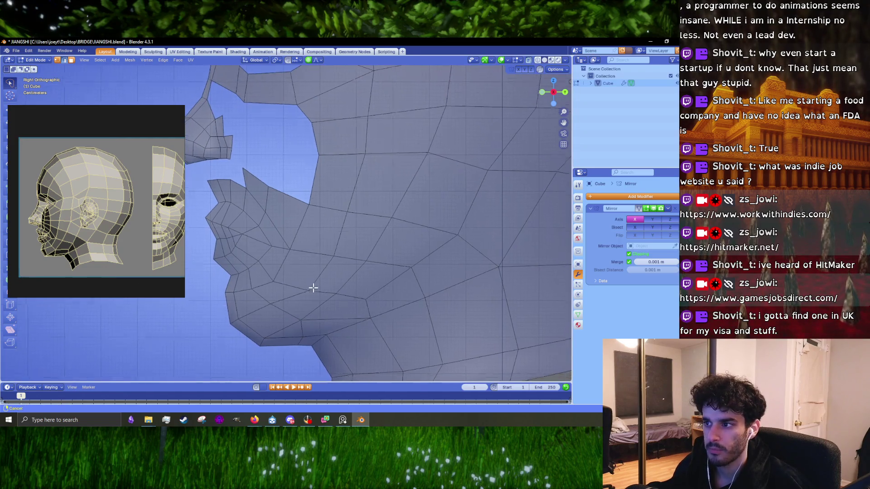
middle_click_drag(228, 270, 242, 244, "shift")
key("r")
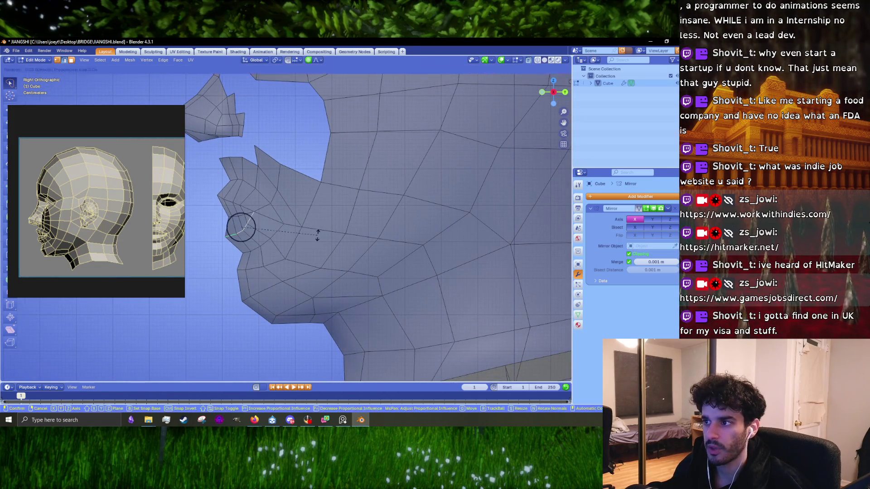
key("g")
left_click(317, 237)
scroll(291, 240, "up", 3)
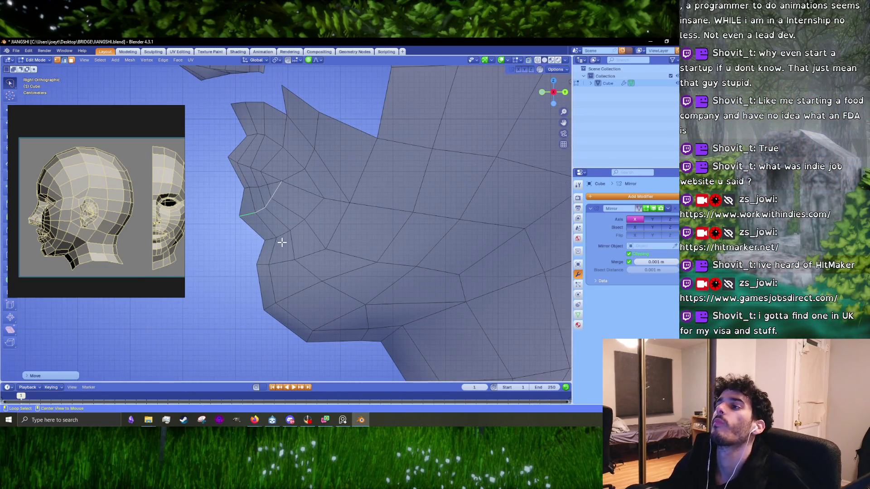
- Squash the edge loop around the mouth by scaling it along Z
left_click(283, 237, "alt")
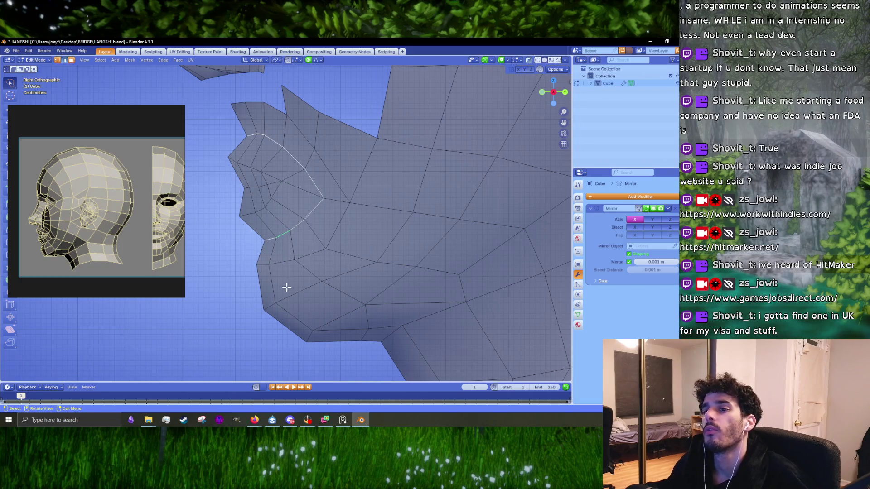
key("s")
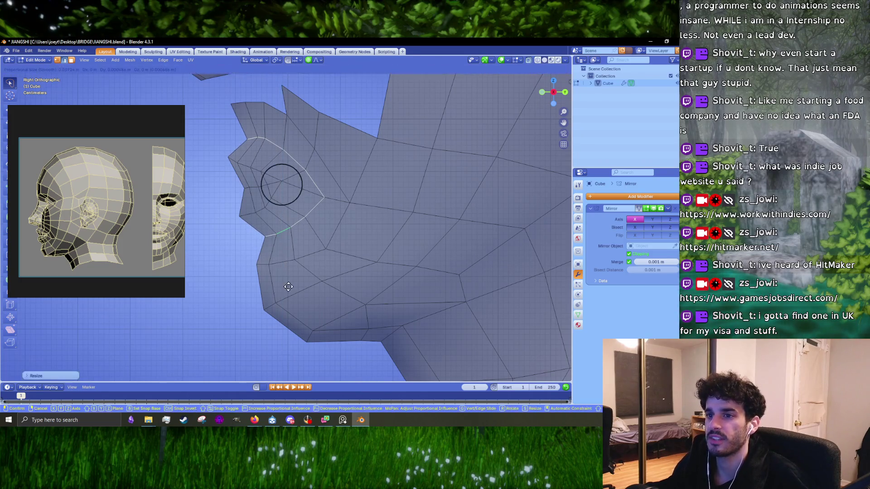
key("z")
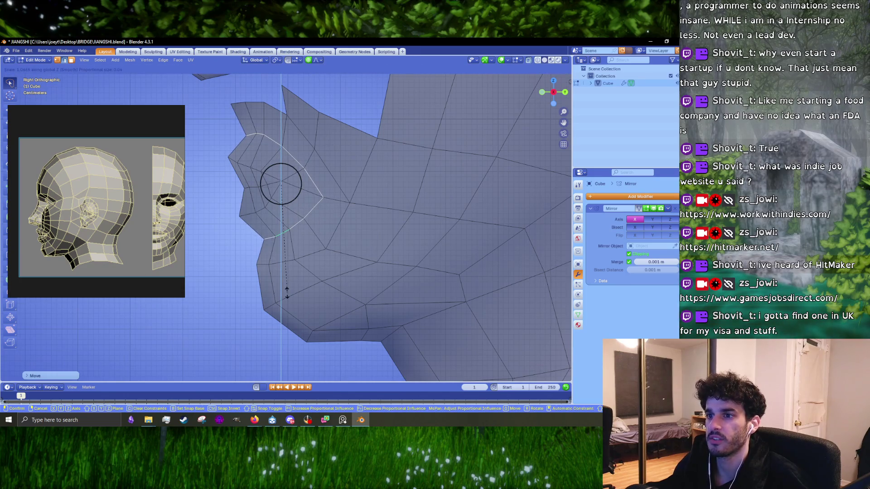
left_click(290, 291)
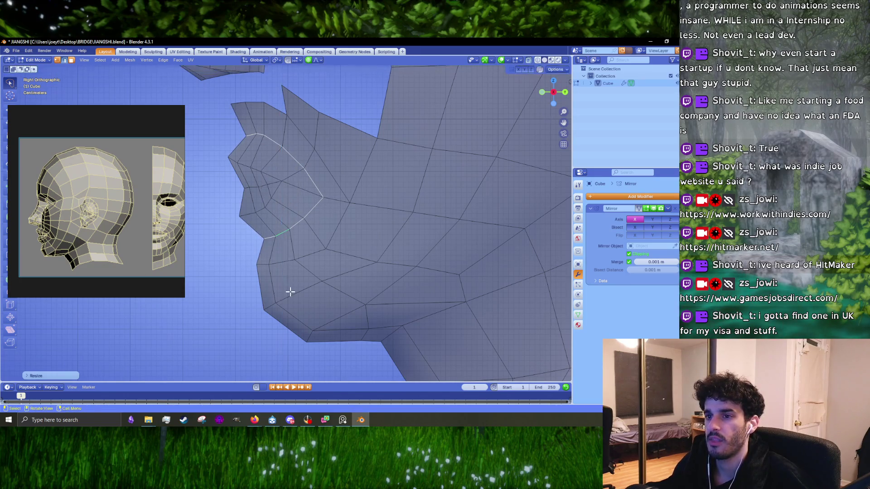
scroll(283, 272, "down", 2)
- In vertex select mode, pull a lip vertex down and back
key("1")
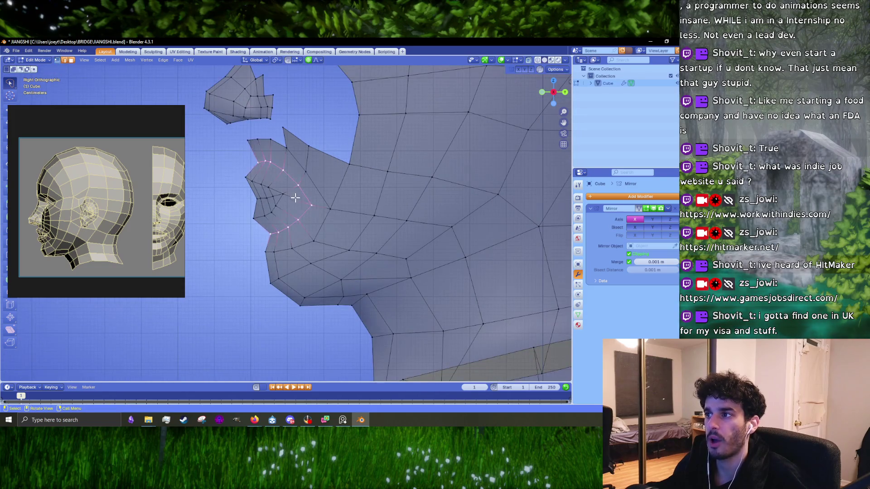
left_click(298, 185)
scroll(290, 194, "up", 2)
key("g")
left_click(285, 200)
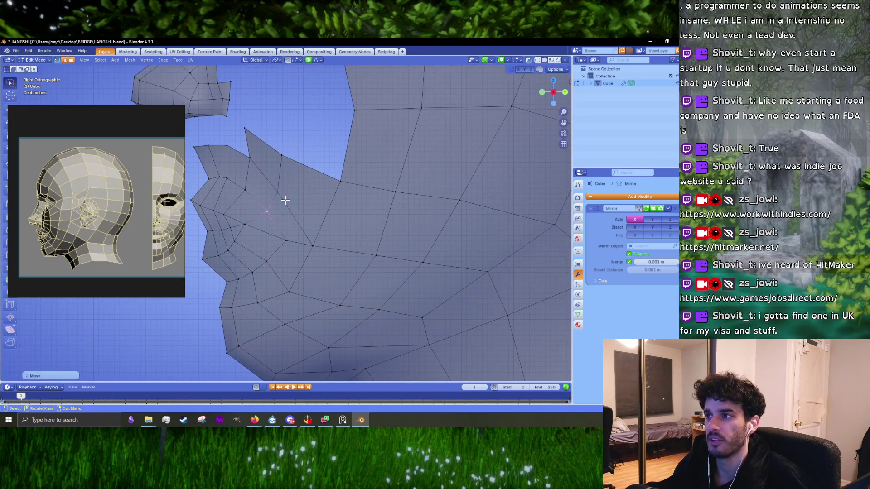
key("g")
left_click(324, 250)
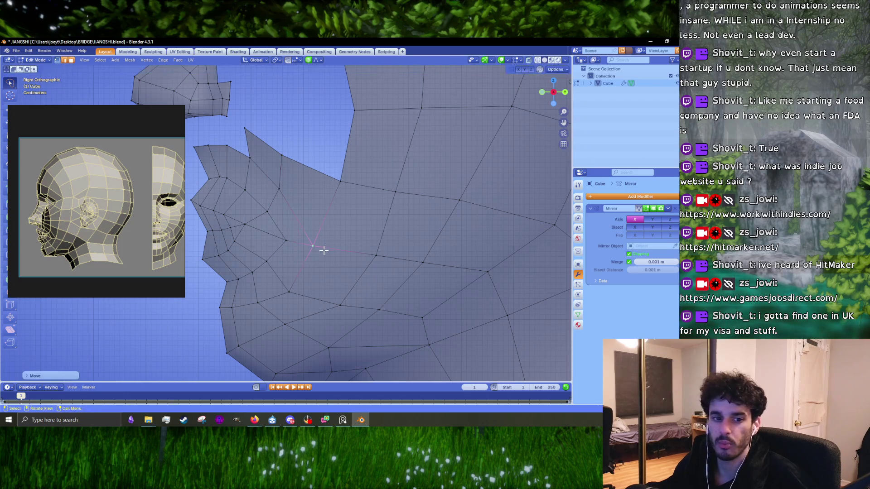
key("g")
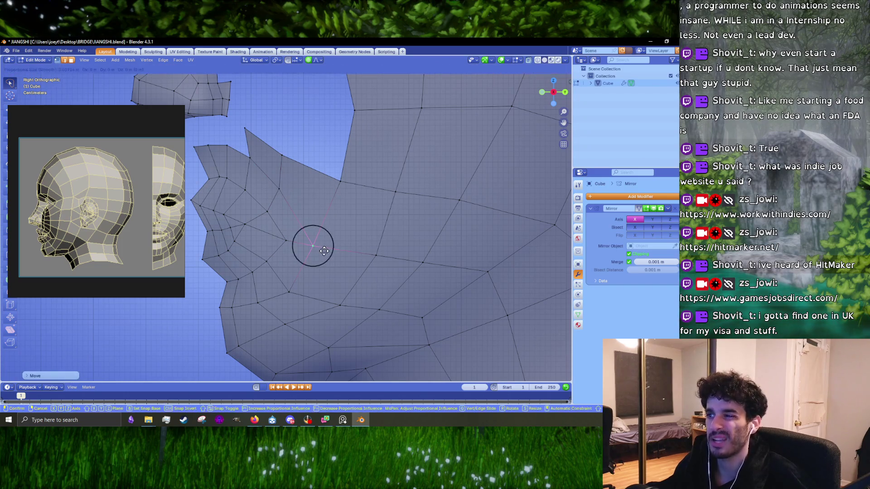
right_click(354, 260)
- Move one cheek vertex into place and select another cheek vertex
left_click(354, 260)
middle_click_drag(353, 260, 359, 253, "shift")
left_click(326, 277)
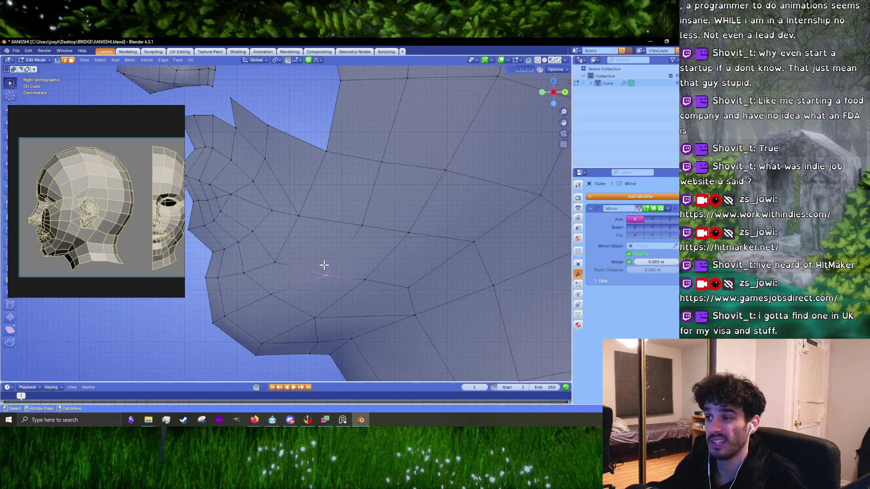
key("g")
left_click(310, 258)
scroll(316, 280, "down", 2)
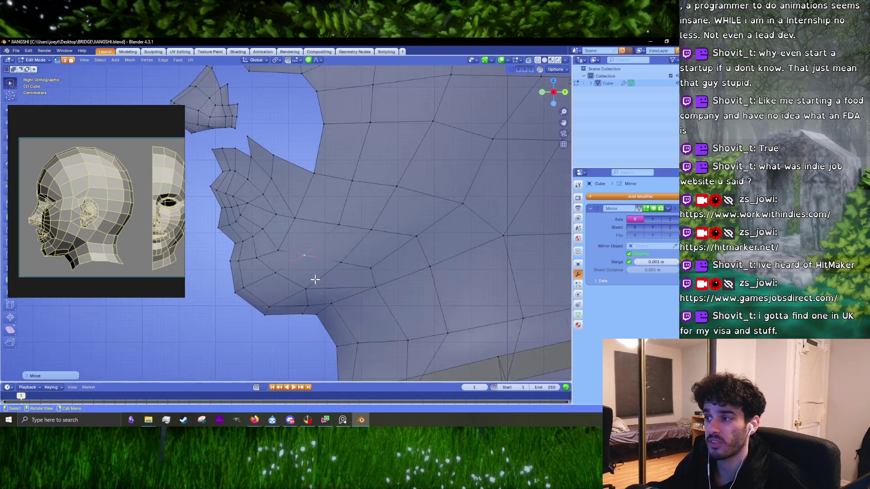
left_click(358, 291)
scroll(388, 300, "up", 3)
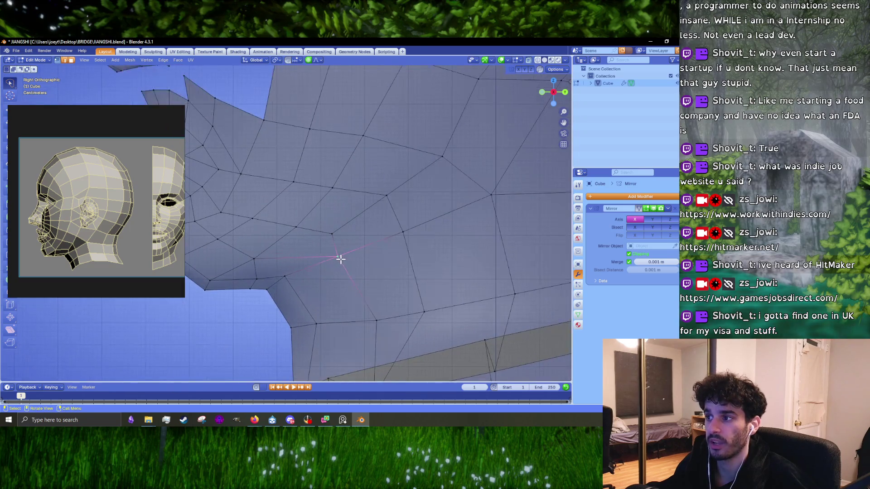
- Shift the neck vertex twice and turn off X-ray for solid shading
key("g")
left_click(327, 260)
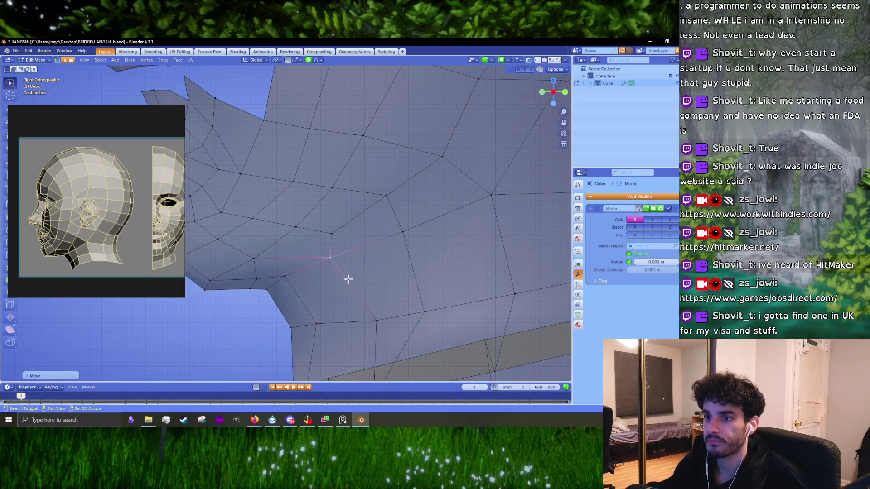
middle_click_drag(362, 314, 342, 272, "shift")
key("g")
left_click(354, 271)
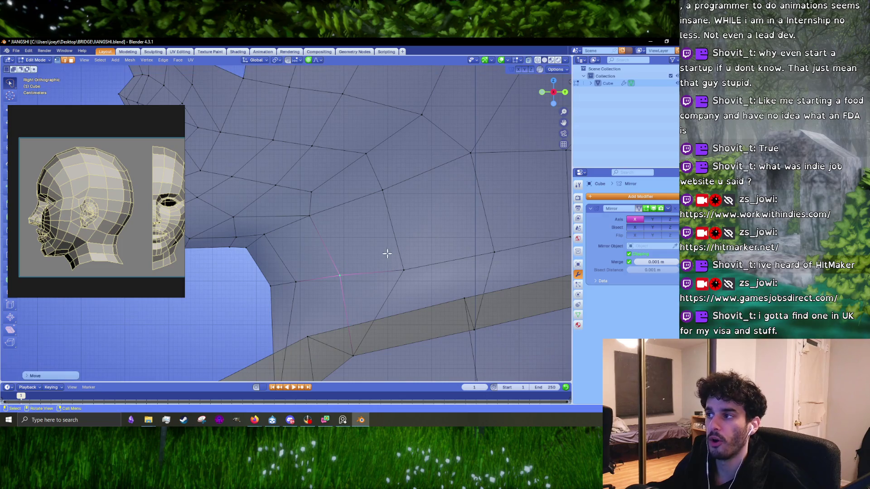
middle_click_drag(389, 252, 362, 301, "shift")
left_click(529, 60)
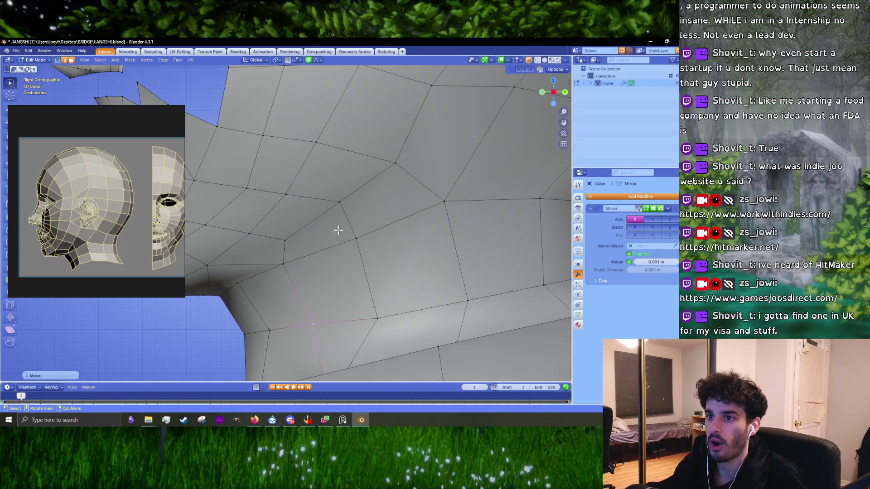
- Smooth the neck by nudging several neck vertices left and repositioning a skull vertex
key("g")
left_click(285, 263)
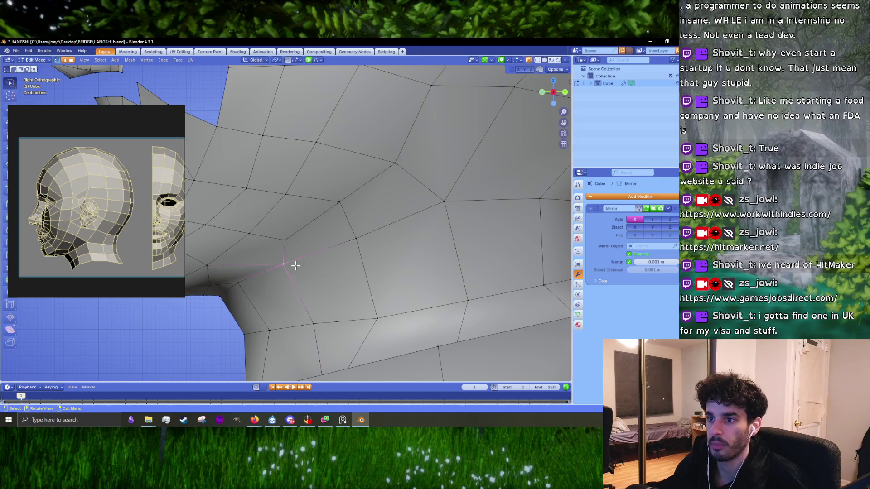
scroll(288, 263, "down", 2)
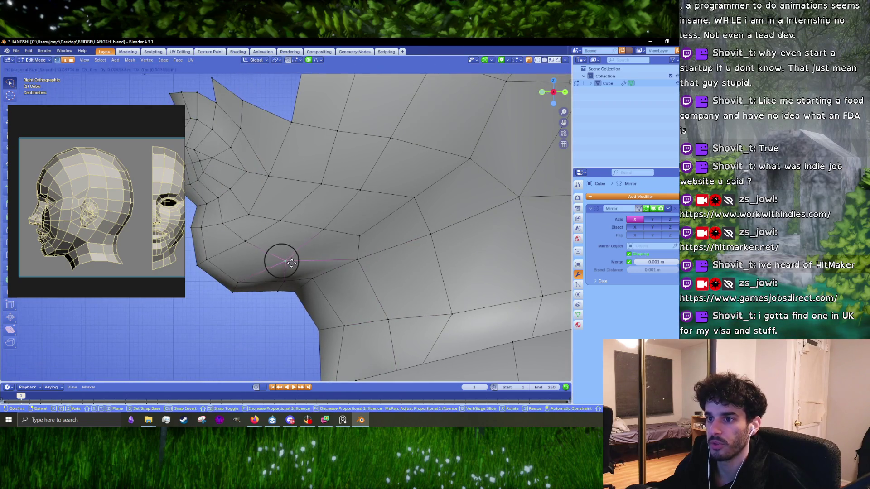
left_click_drag(322, 231, 311, 232)
scroll(317, 232, "up", 2)
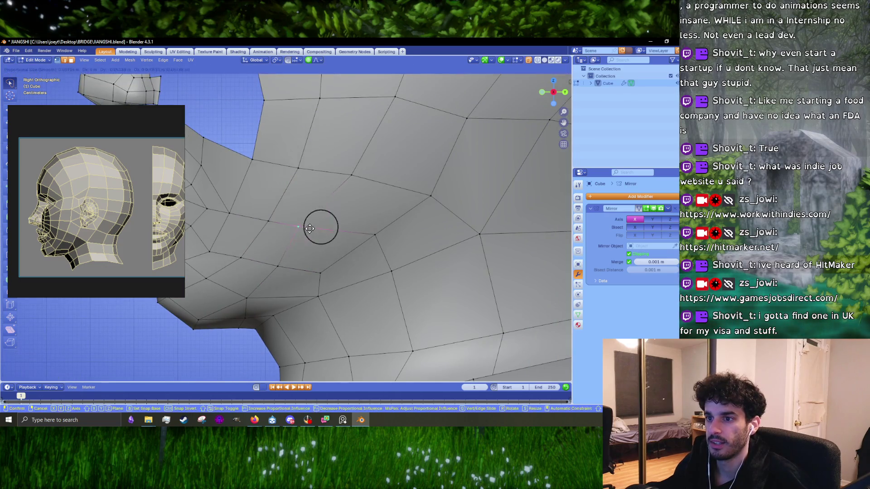
left_click_drag(342, 177, 344, 176)
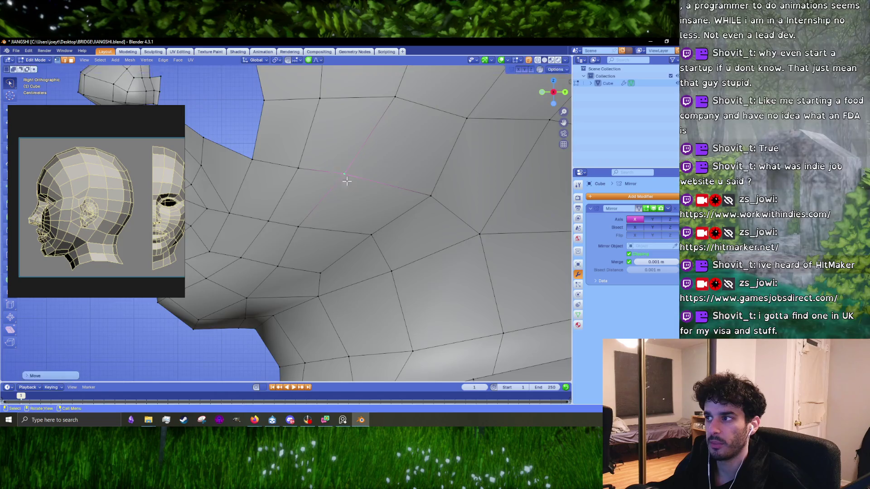
scroll(345, 178, "down", 3)
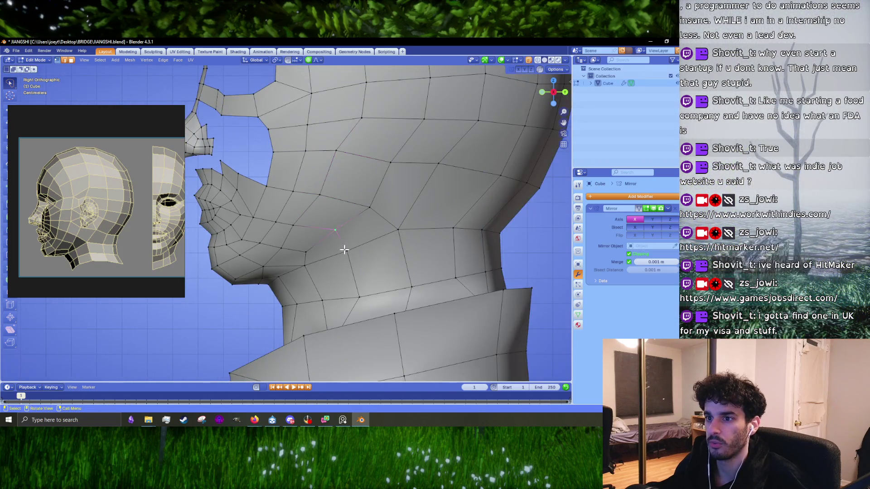
scroll(345, 246, "up", 2)
left_click_drag(398, 209, 396, 207)
middle_click_drag(412, 144, 314, 214, "shift")
left_click_drag(308, 212, 316, 178)
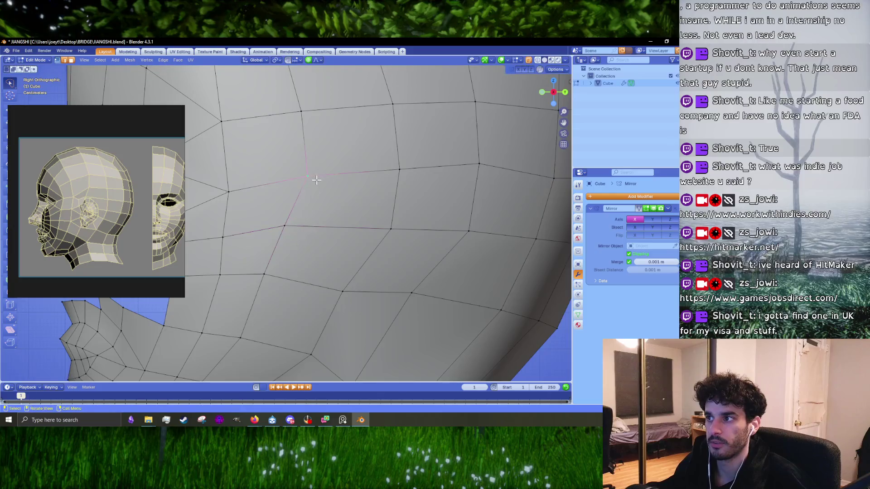
scroll(295, 204, "down", 3)
- Select the vertical cheek edge loop, then check the whole head from the front in Object Mode
key("2")
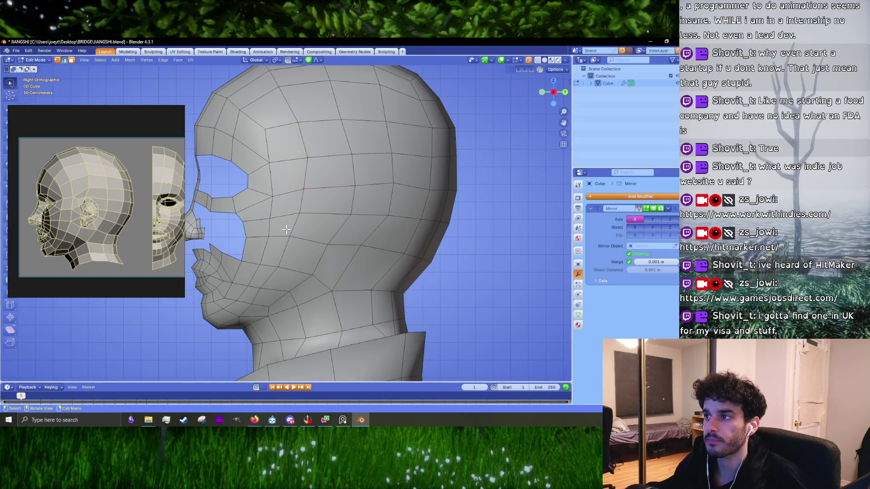
left_click(278, 255, "alt")
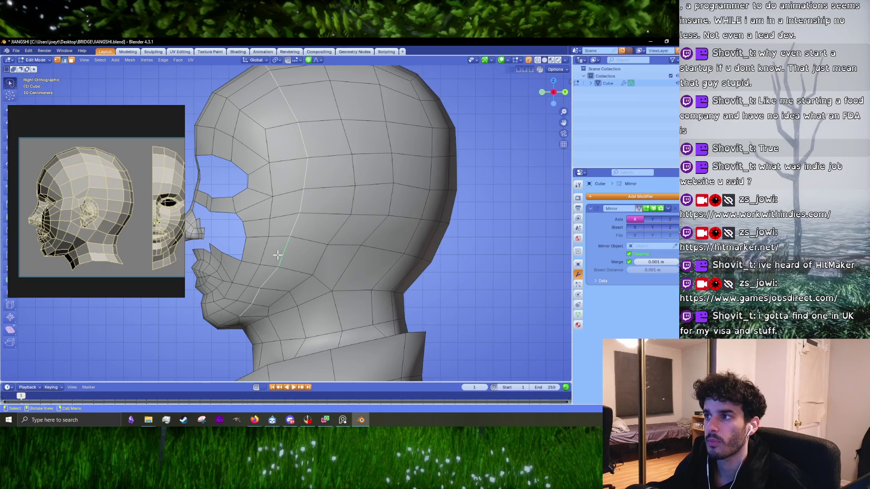
middle_click_drag(278, 255, 337, 227, "shift")
key("Tab")
mouse_move(322, 262)
middle_mouse_down()
mouse_move(395, 256)
mouse_move(399, 275)
mouse_move(348, 238)
mouse_move(396, 228)
mouse_move(350, 217)
middle_mouse_up()
scroll(394, 251, "down", 2)
key("Tab")
scroll(349, 218, "up", 5)
- Move a vertex on top of the skull to round the cranium
left_click(312, 175)
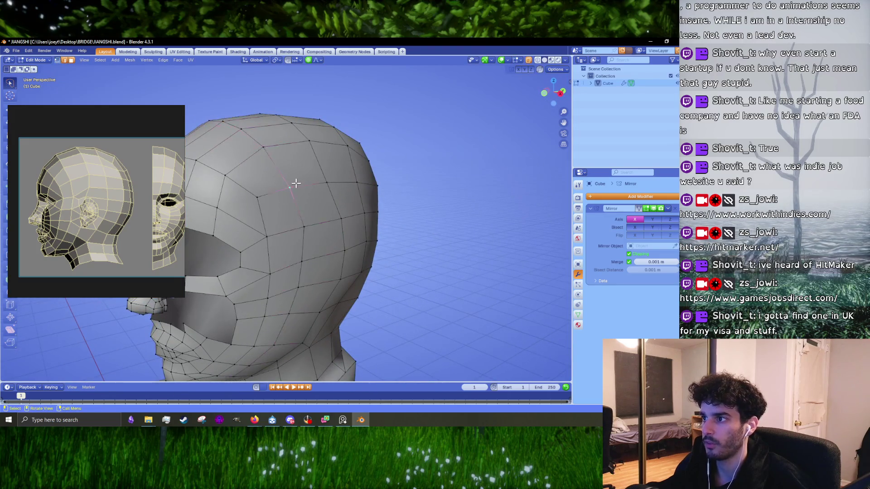
middle_click_drag(295, 181, 334, 199)
key("g")
scroll(333, 196, "down", 5)
left_click(336, 194)
key("g")
right_click(336, 193)
mouse_move(336, 194)
middle_mouse_down()
mouse_move(302, 263)
mouse_move(303, 178)
mouse_move(311, 263)
mouse_move(272, 213)
middle_mouse_up()
- Try repositioning the back-of-skull vertex, cancelling the moves
key("g")
right_click(312, 263)
key("g")
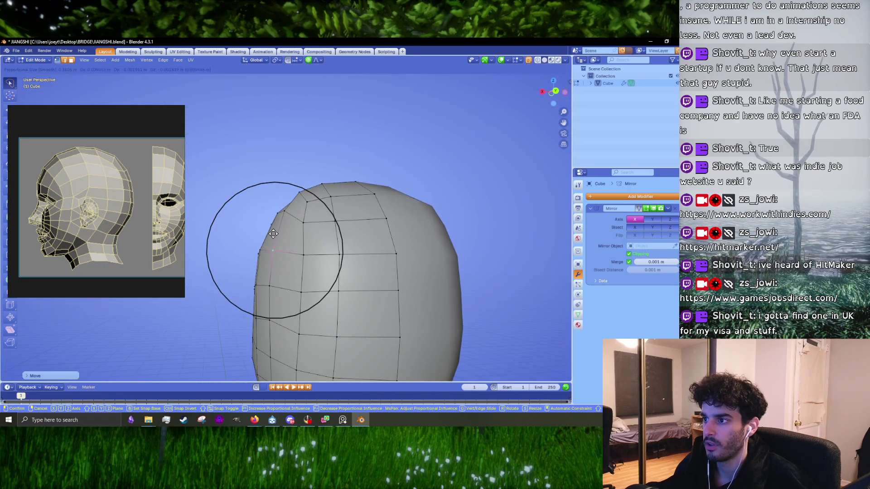
right_click(272, 233)
middle_click_drag(273, 233, 398, 214)
- In front orthographic view, move the head's side vertex inward
key("KP_1")
key("g")
right_click(356, 213)
key("g")
left_click(309, 198)
scroll(309, 198, "down", 4)
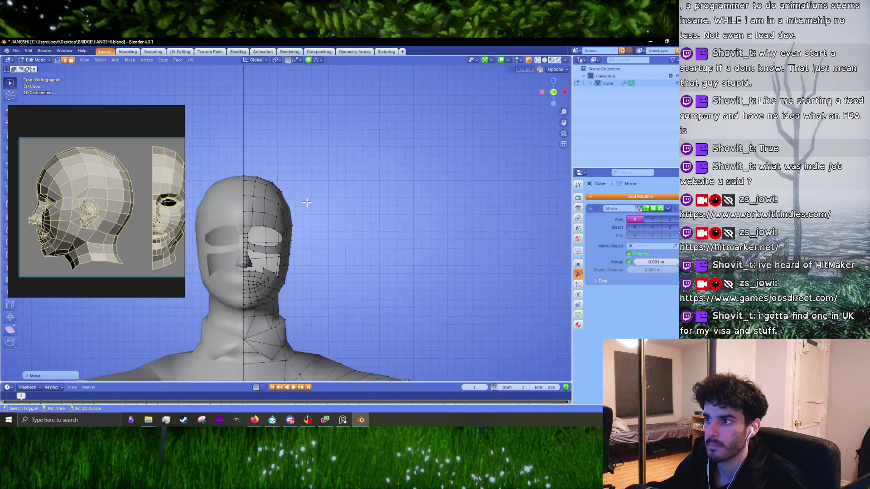
- Select a jaw-edge vertex and move it down slightly
scroll(303, 202, "up", 3)
scroll(341, 246, "up", 3)
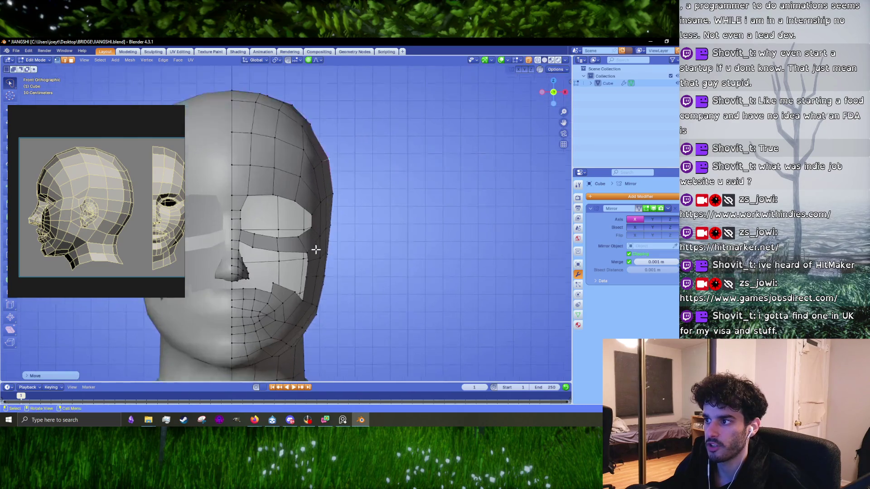
scroll(179, 208, "down", 2)
scroll(179, 208, "up", 4)
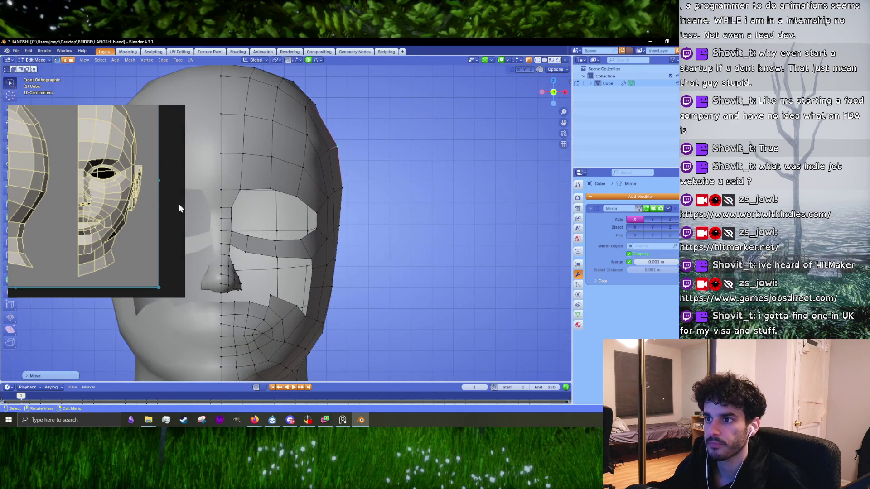
left_click(324, 278)
key("g")
left_click(322, 291)
scroll(322, 291, "down", 3)
scroll(317, 259, "up", 3)
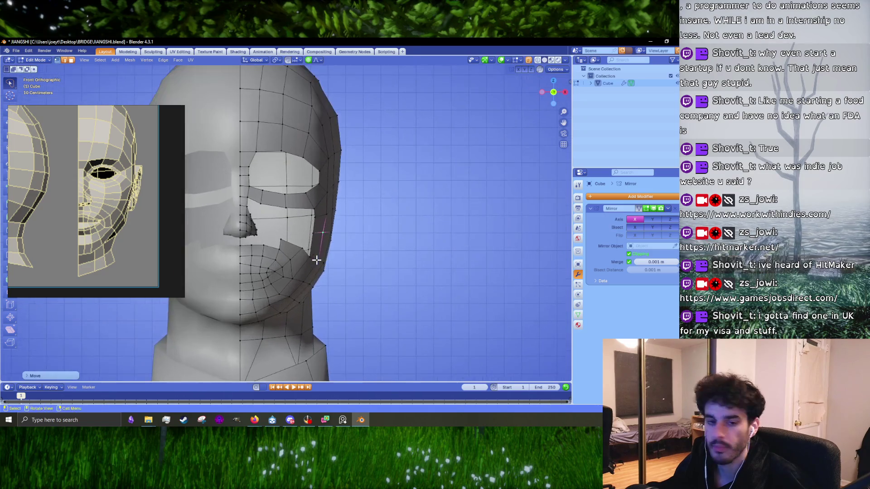
- Pull the jaw-edge vertex outward while resizing the proportional falloff
key("g")
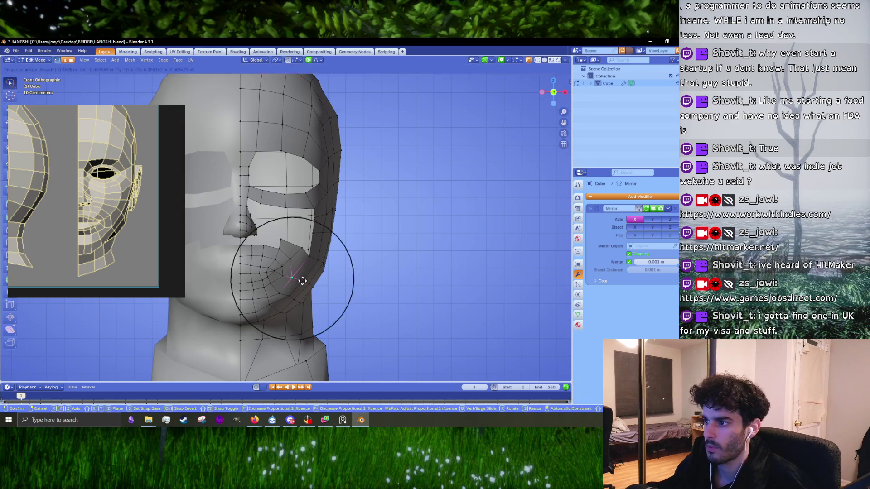
scroll(322, 284, "up", 4)
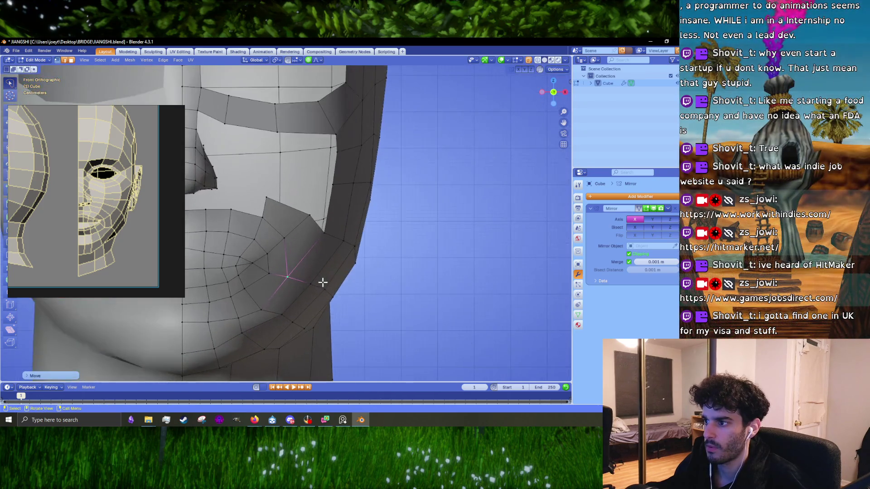
scroll(322, 284, "up", 4)
scroll(320, 281, "down", 6)
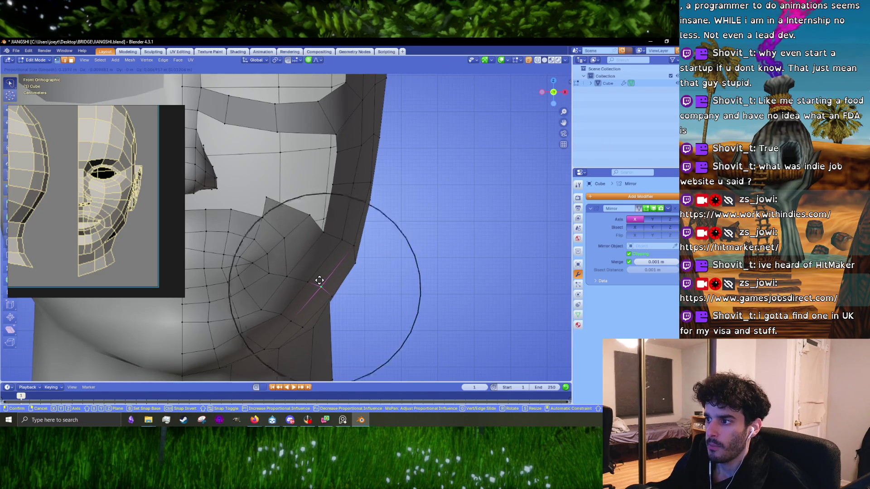
scroll(317, 279, "up", 3)
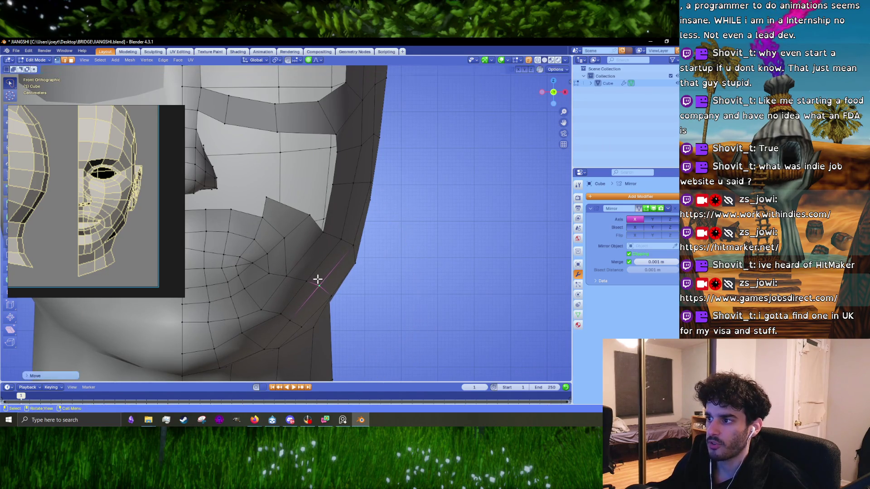
left_click(332, 245)
scroll(323, 258, "down", 1)
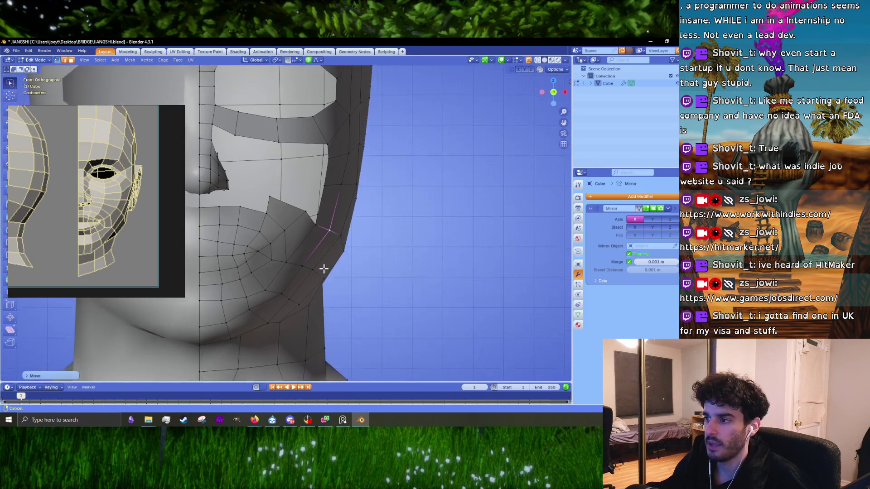
- Fine-tune the jaw vertex twice more, deselect all, and view the right side profile
key("g")
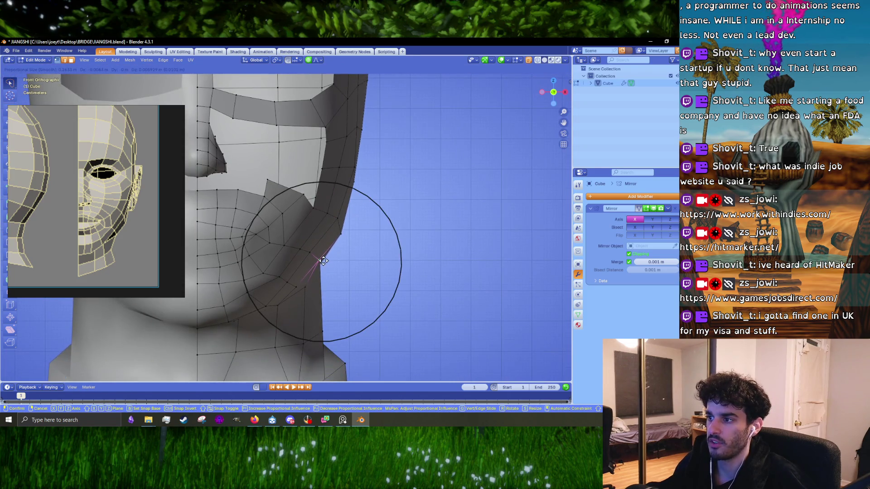
left_click(322, 261)
key("g")
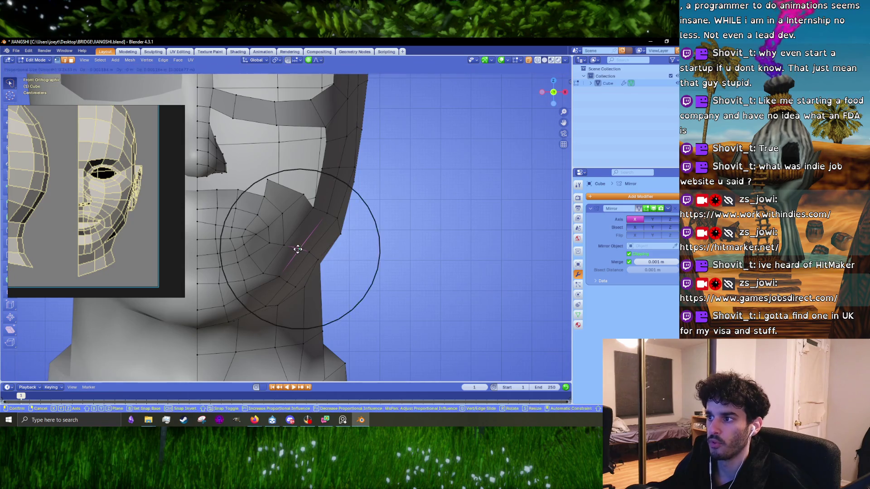
left_click(297, 249)
left_click(323, 233)
mouse_move(333, 226)
middle_mouse_down()
mouse_move(327, 232)
mouse_move(385, 248)
middle_mouse_up()
- Reposition a cheek vertex with G and frame the face
scroll(371, 258, "up", 3)
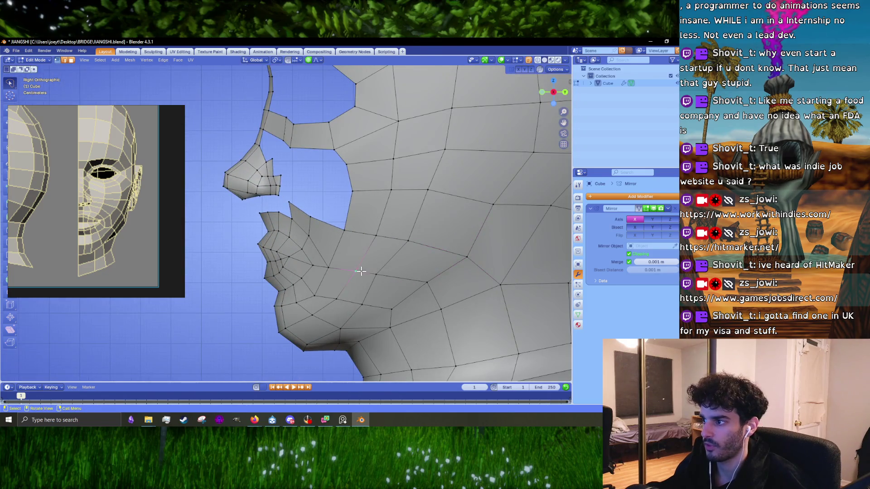
key("g")
left_click(372, 275)
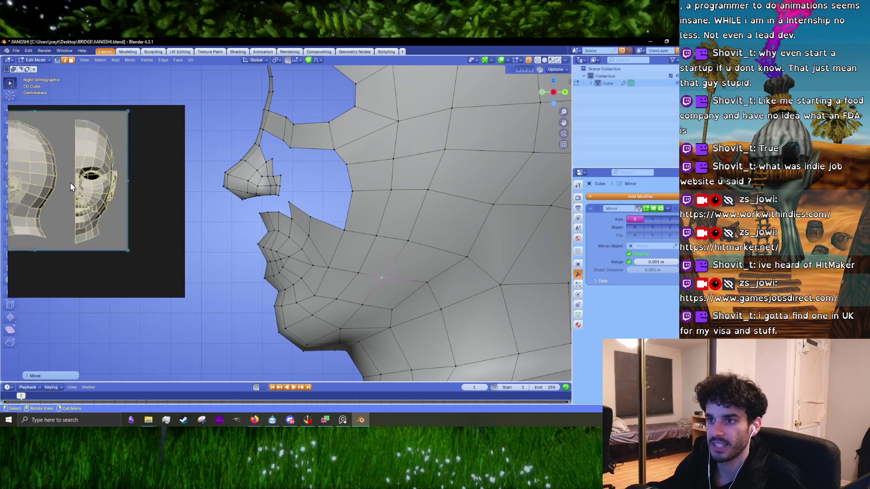
middle_click_drag(398, 271, 402, 241, "shift")
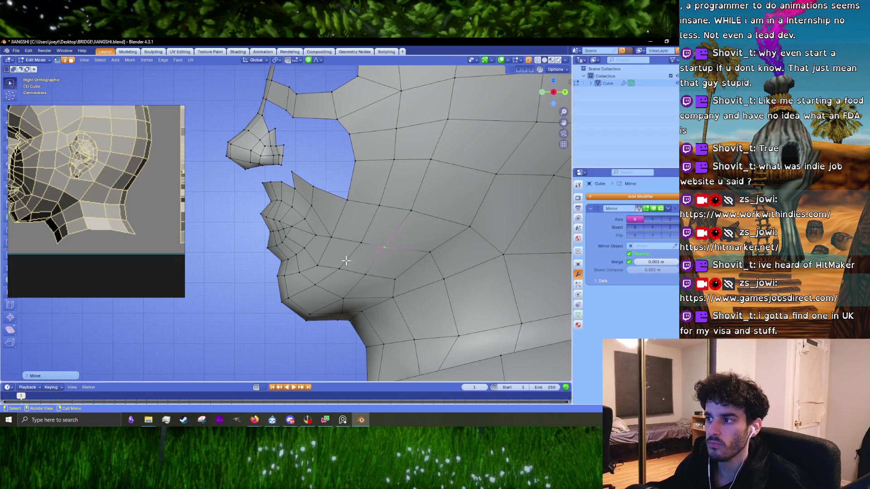
- Select the edge loop running up the face from the chin, then the short chin loop
left_click(335, 269)
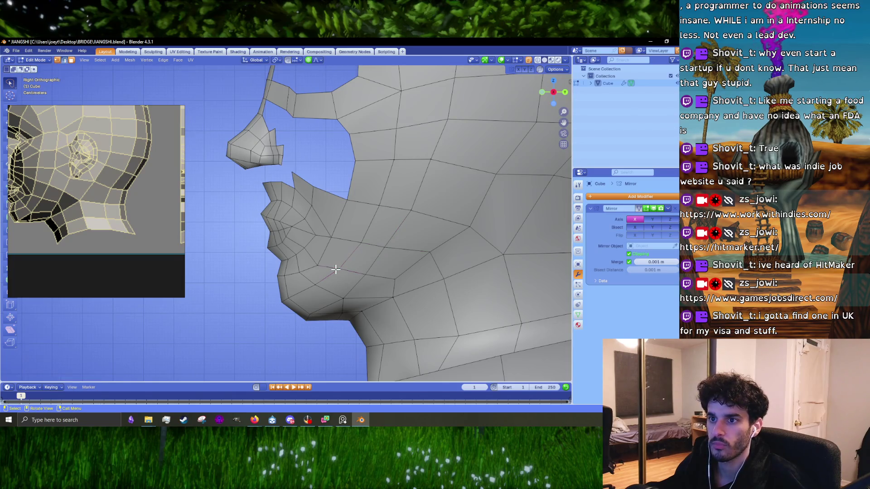
left_click(335, 270, "alt")
scroll(343, 256, "down", 2)
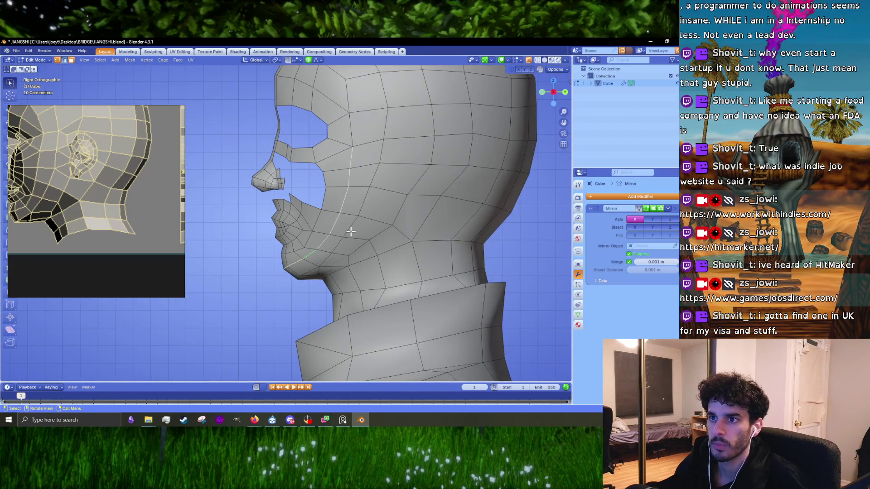
scroll(351, 231, "up", 3)
left_click(349, 265, "alt")
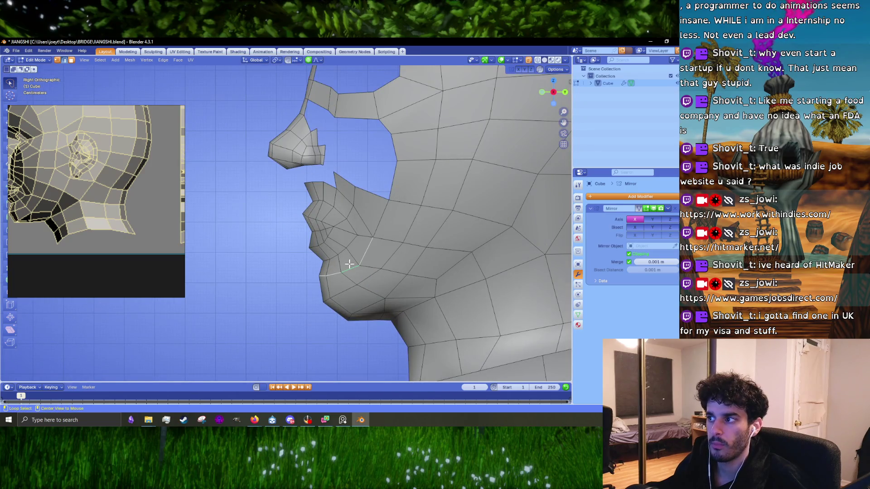
- Select the single cheek edge below the gap beside the nose and orbit into User Perspective
middle_click_drag(394, 190, 366, 234, "shift")
left_click(368, 233)
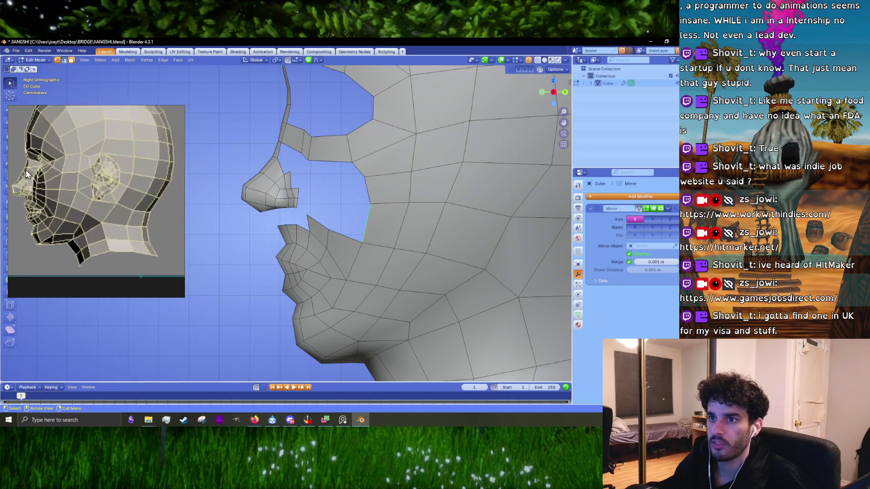
mouse_move(358, 247)
middle_mouse_down()
mouse_move(375, 248)
mouse_move(336, 286)
middle_mouse_up()
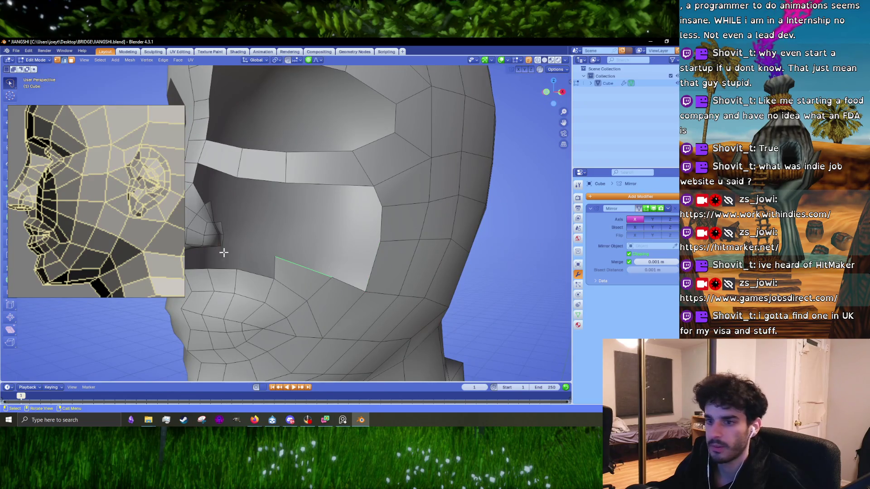
- In Front view, move, rotate and nudge the selected cheek edge under the gap
scroll(145, 194, "down", 5)
scroll(280, 245, "down", 3)
scroll(114, 181, "down", 3)
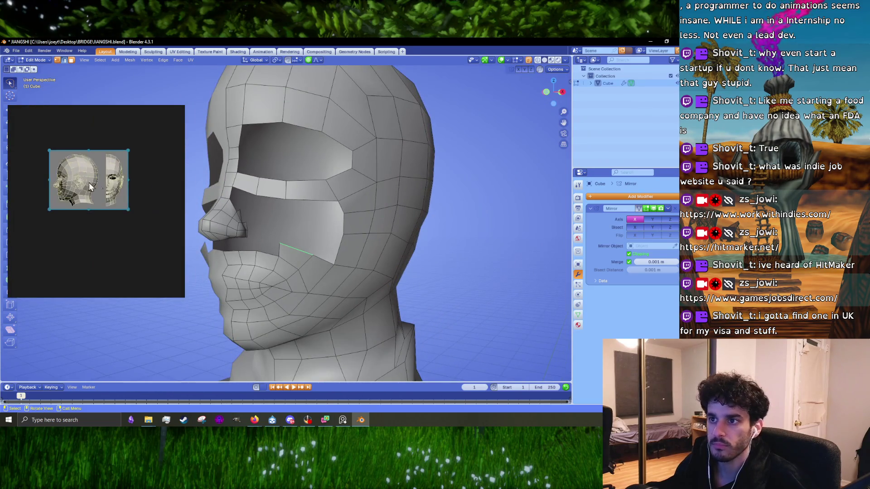
scroll(113, 181, "up", 6)
scroll(280, 245, "up", 1)
key("KP_1")
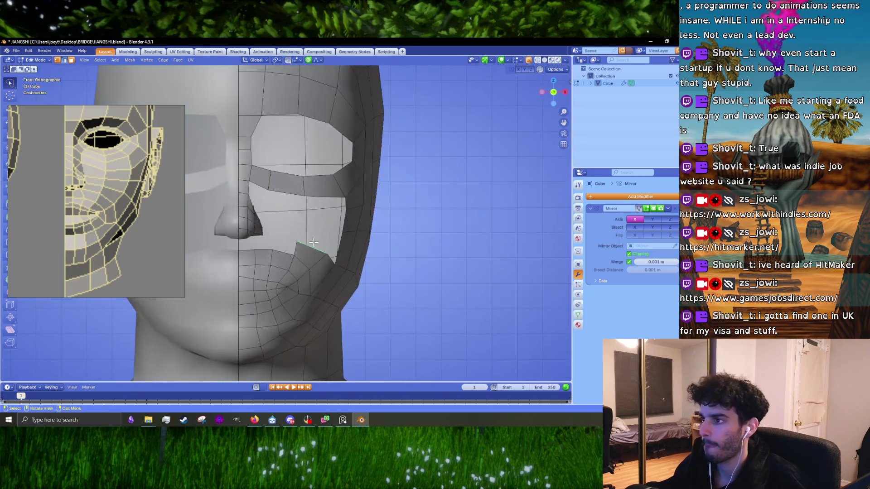
scroll(319, 249, "up", 3)
middle_click_drag(318, 249, 298, 241, "shift")
key("g")
left_click(313, 260)
key("r")
left_click(323, 259)
key("g")
left_click(322, 259)
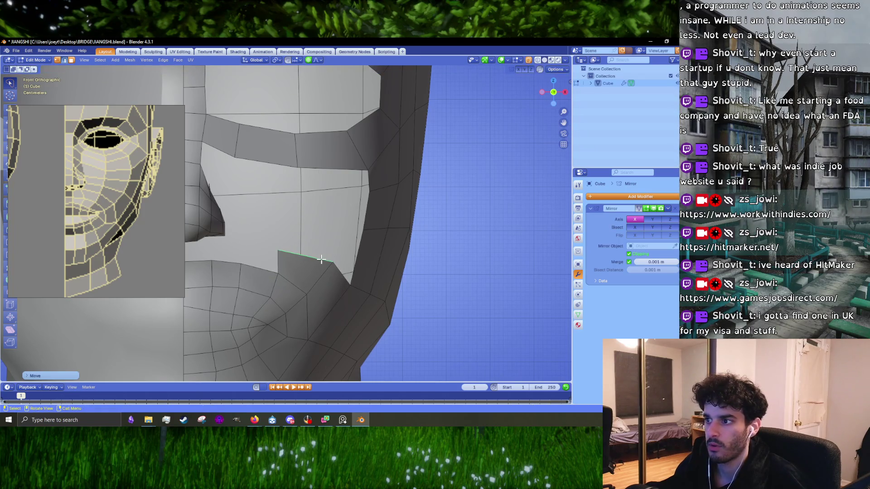
- Switch to vertex mode and move a cheek vertex with proportional editing, then select its neighbour
middle_click_drag(323, 260, 356, 268)
key("1")
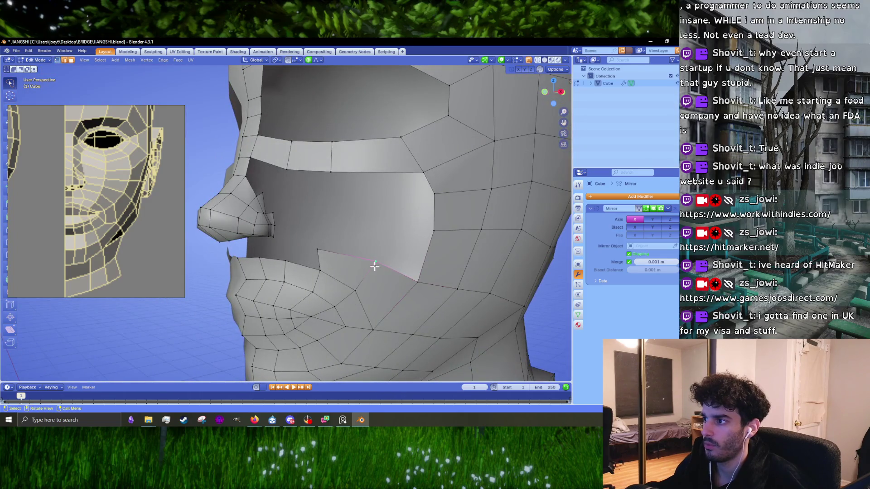
key("g")
left_click(366, 265)
left_click(386, 314)
scroll(387, 312, "down", 5)
middle_click_drag(387, 312, 350, 266)
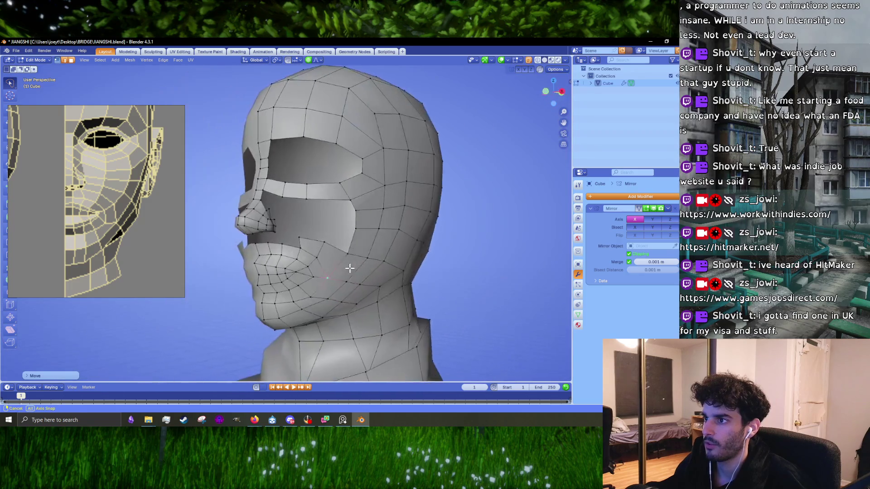
scroll(350, 272, "up", 5)
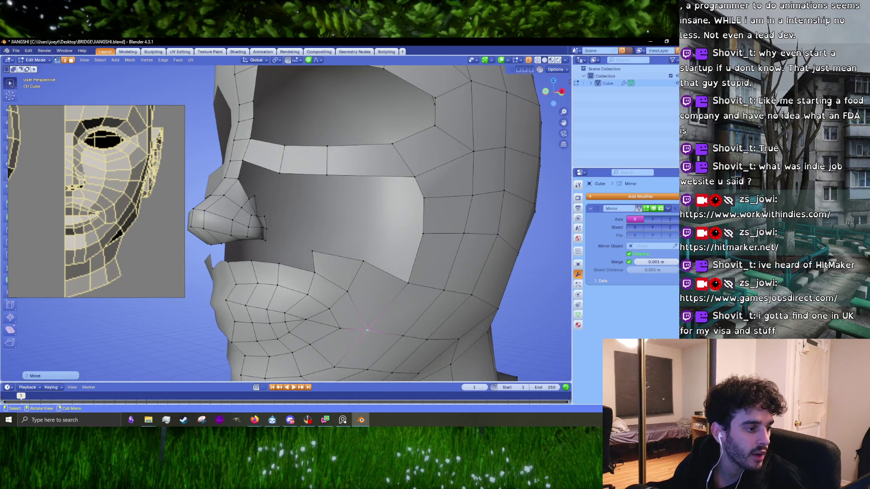
- Compare against the reference in the web browser and clear the vertex selection
key("alt+Tab")
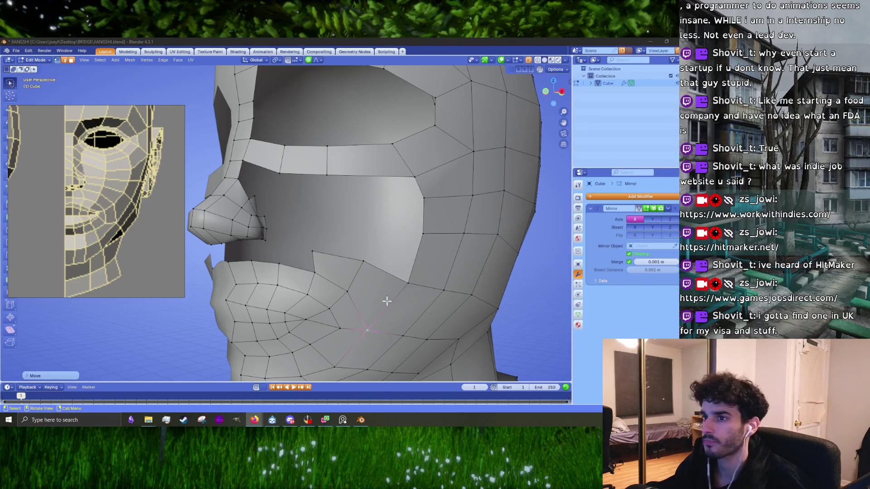
middle_click_drag(371, 260, 349, 261)
left_click(361, 274)
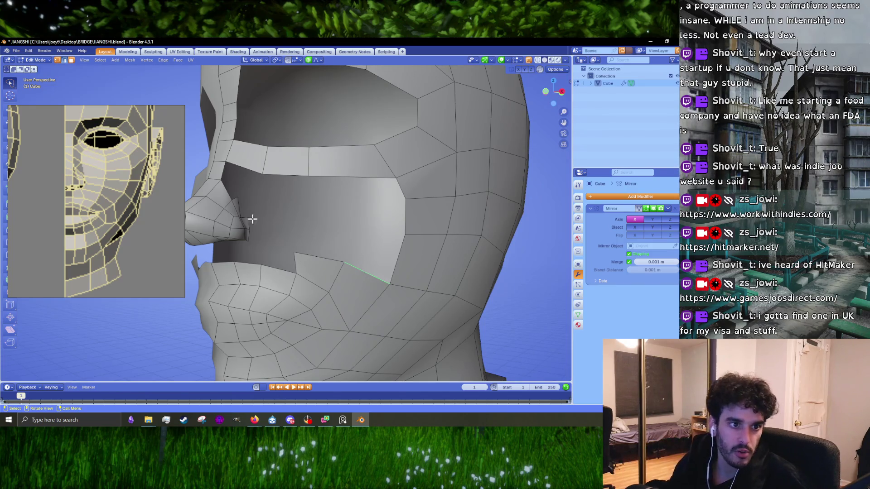
key("alt+Tab")
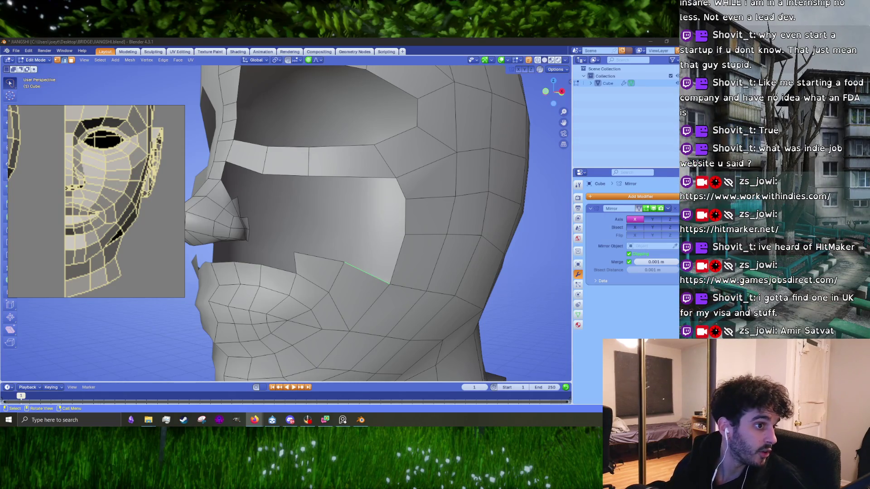
- Return to the straight-on Front view framing the cheek gap
mouse_move(319, 238)
middle_mouse_down()
mouse_move(285, 247)
mouse_move(339, 284)
mouse_move(373, 278)
middle_mouse_up()
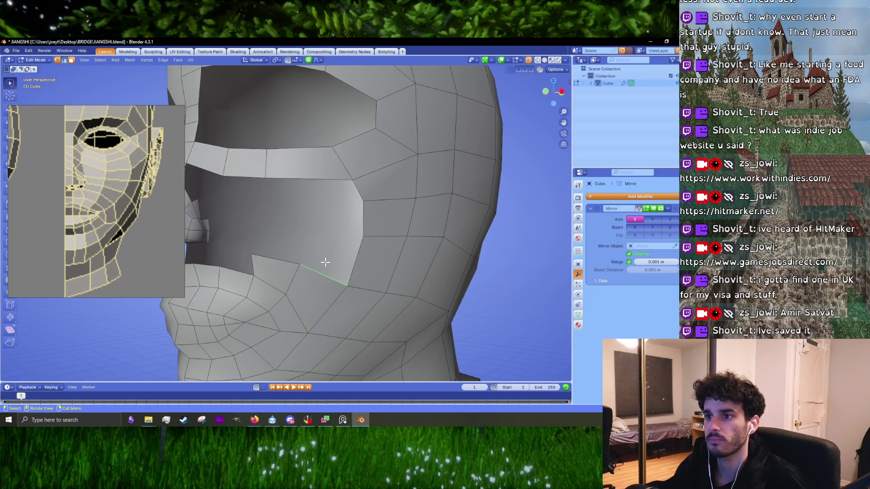
scroll(330, 263, "down", 3)
middle_click_drag(344, 258, 338, 258)
scroll(338, 258, "up", 1)
key("KP_1")
scroll(333, 261, "up", 2)
middle_click_drag(327, 264, 353, 258, "shift")
- Move the cheek patch's corner vertex with soft falloff
left_click(303, 270)
key("g")
scroll(297, 274, "up", 4)
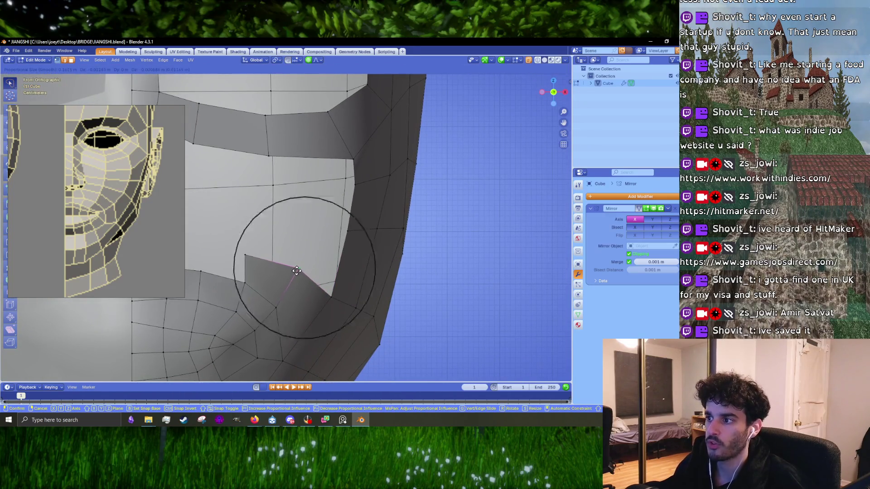
left_click(294, 274)
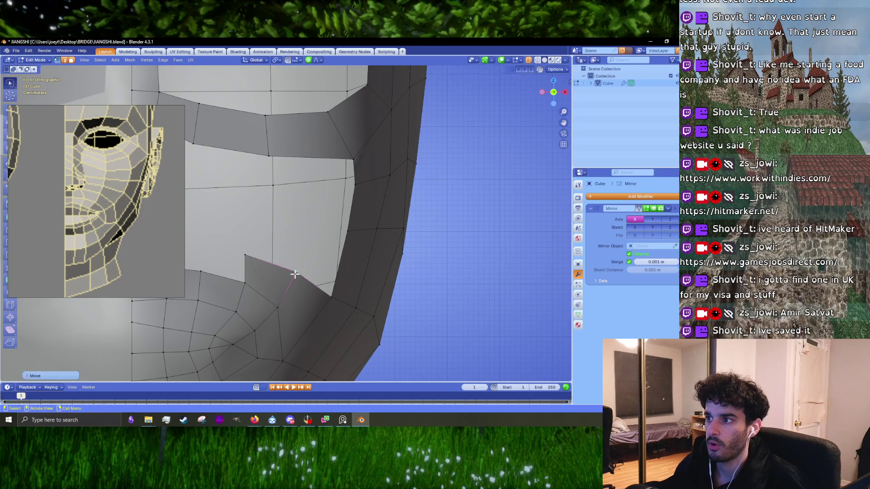
mouse_move(305, 256)
middle_mouse_down("shift")
mouse_move(397, 262)
mouse_move(377, 268)
middle_mouse_up("shift")
- Push the patch's side and top edges up into the gap and position them
left_click(398, 282)
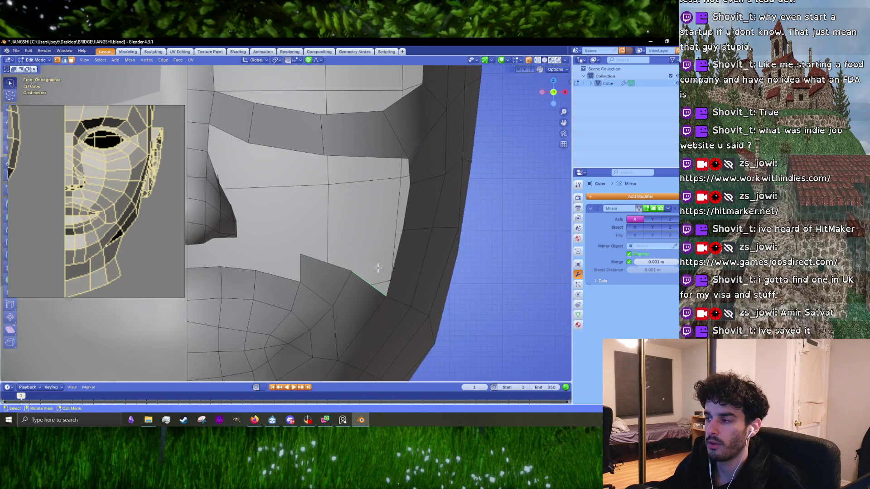
left_click(326, 262, "shift")
mouse_move(327, 262)
middle_mouse_down()
mouse_move(398, 267)
mouse_move(382, 268)
middle_mouse_up()
key("g")
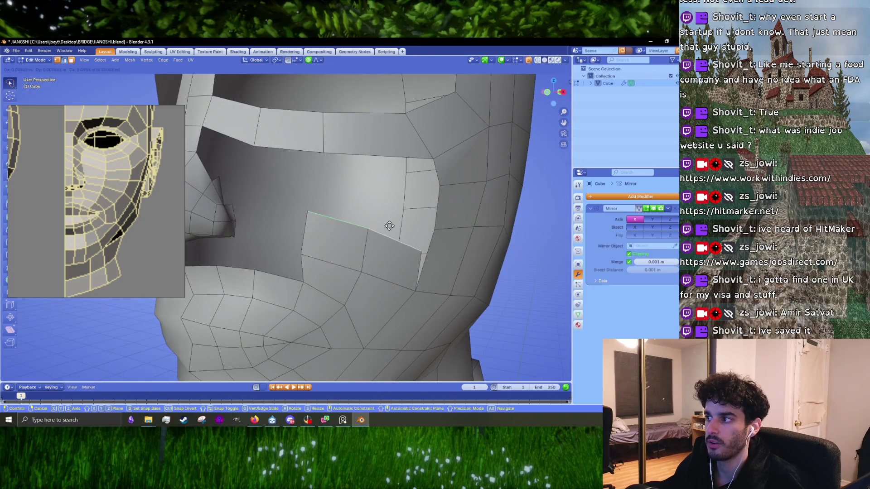
left_click(408, 240)
middle_click_drag(408, 240, 435, 244)
key("g")
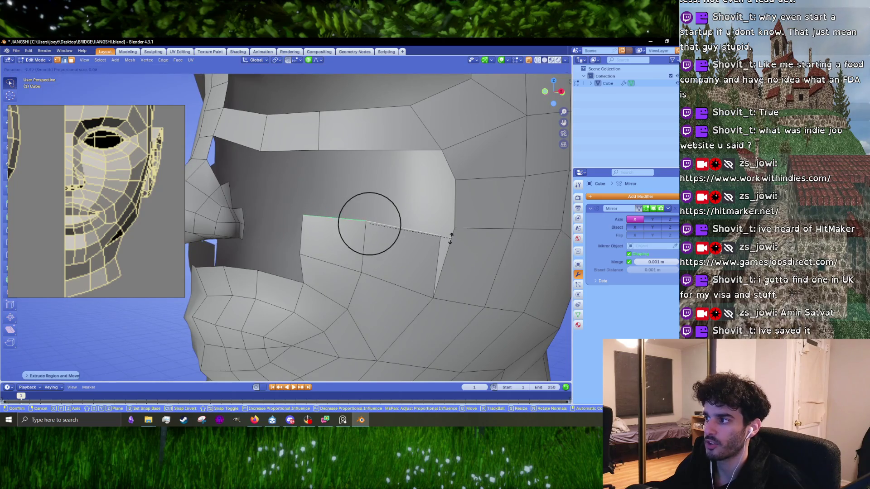
left_click(451, 237)
- Merge the two selected vertices at their centre
left_click(459, 228)
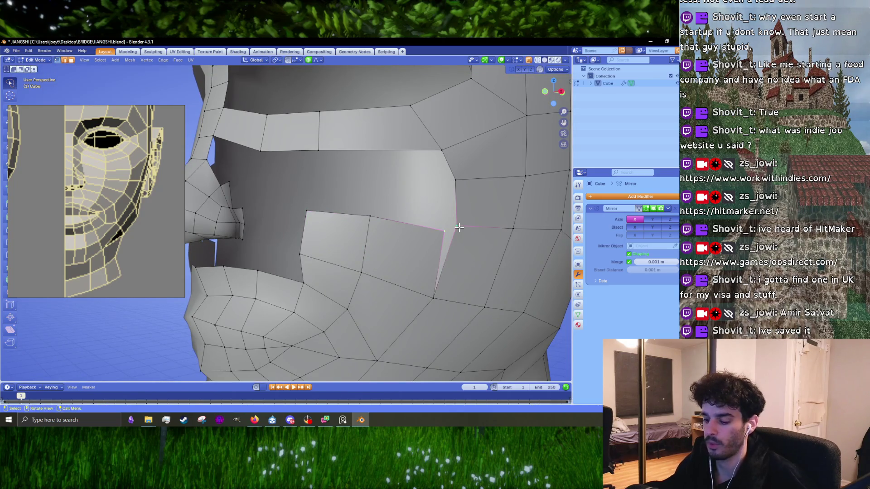
key("m")
left_click(459, 228)
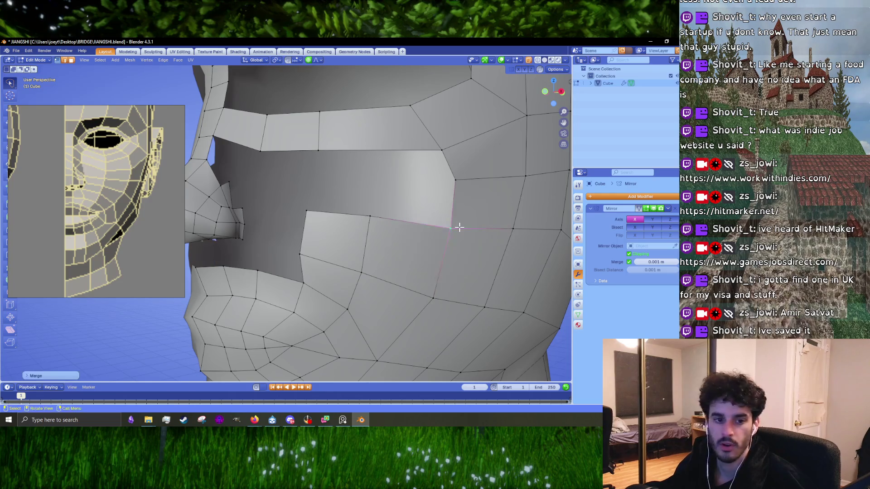
middle_click_drag(460, 227, 419, 247)
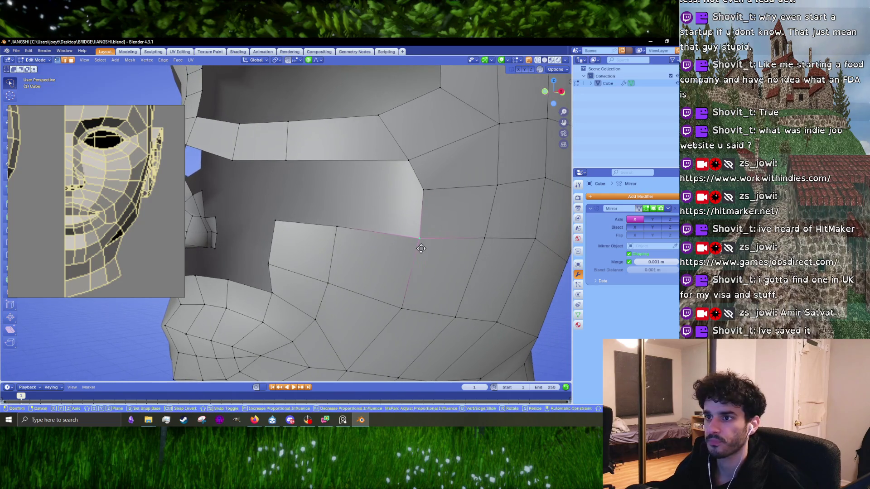
- Place a nearby cheek vertex close to the gap's edge
left_click(287, 224, "shift")
middle_click_drag(288, 225, 319, 227)
key("g")
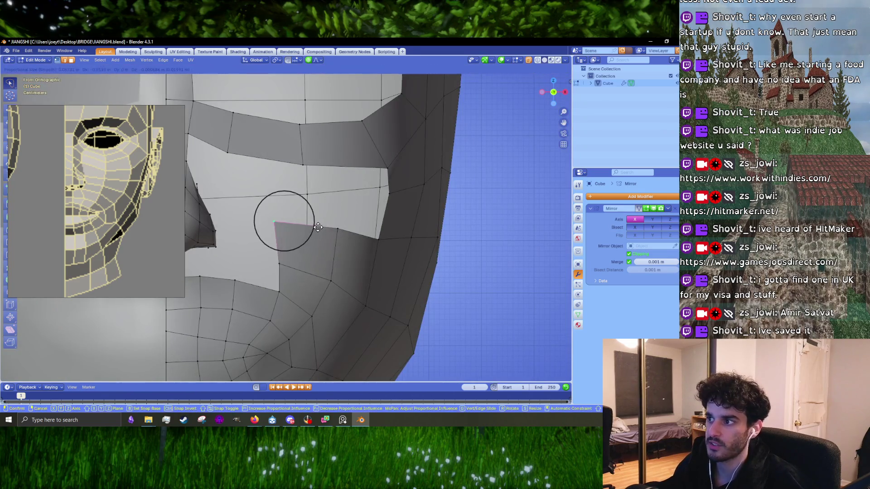
left_click(322, 227)
key("g")
left_click(299, 255)
key("g")
left_click(297, 232)
scroll(296, 232, "down", 5)
scroll(305, 233, "up", 5)
- Fine-tune another cheek vertex in vertex mode with proportional editing
key("1")
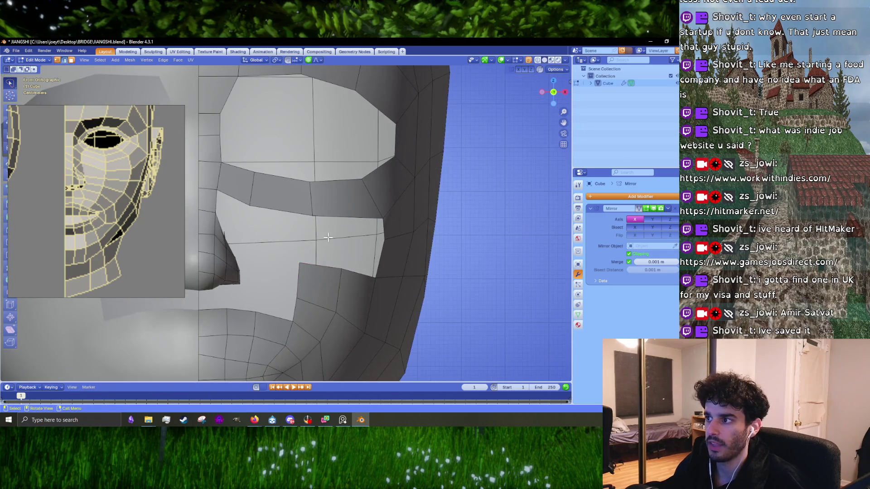
key("g")
left_click(320, 262)
scroll(322, 258, "down", 3, "shift")
key("g")
left_click(321, 254)
- Lower the top vertex of the short vertical edge on the eye band
left_click(361, 229)
middle_click_drag(363, 227, 352, 241)
left_click(278, 184)
key("KP_1")
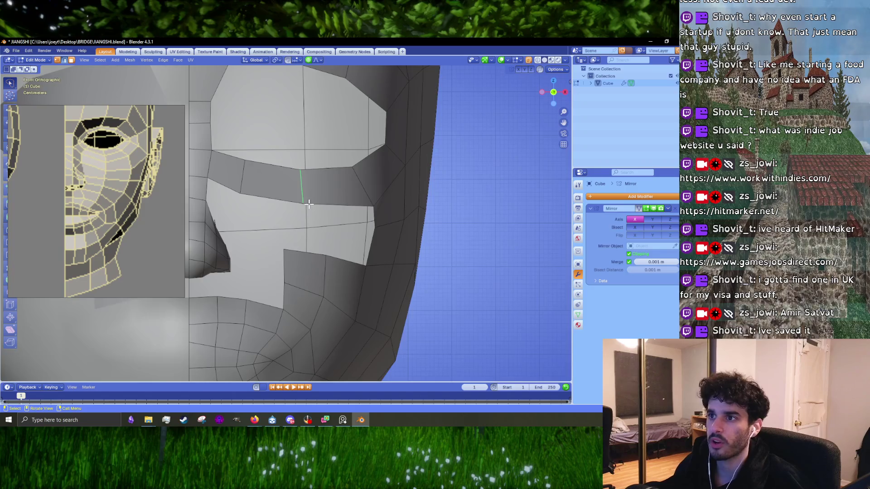
scroll(309, 205, "up", 1)
key("1")
left_click(298, 163)
key("g")
left_click(305, 188)
key("g")
left_click(290, 195)
- Raise a vertex along the eye band with soft falloff
middle_click_drag(290, 194, 311, 216, "shift")
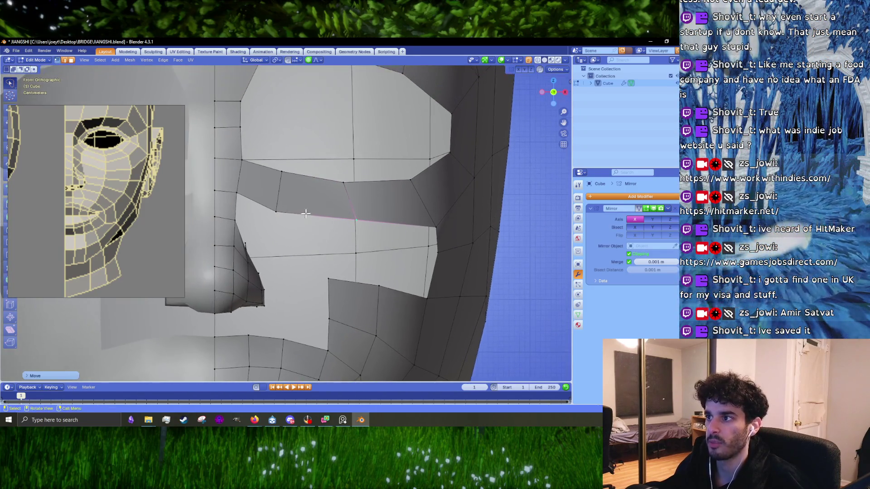
left_click(274, 203)
key("g")
left_click(274, 194)
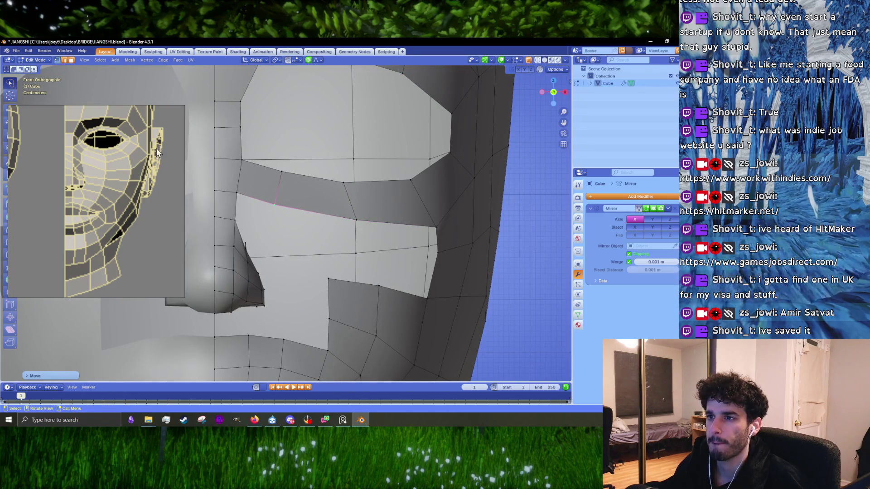
- Select a cheek vertex, check the reference image, and turn the view to the side profile
middle_click_drag(427, 274, 393, 264, "shift")
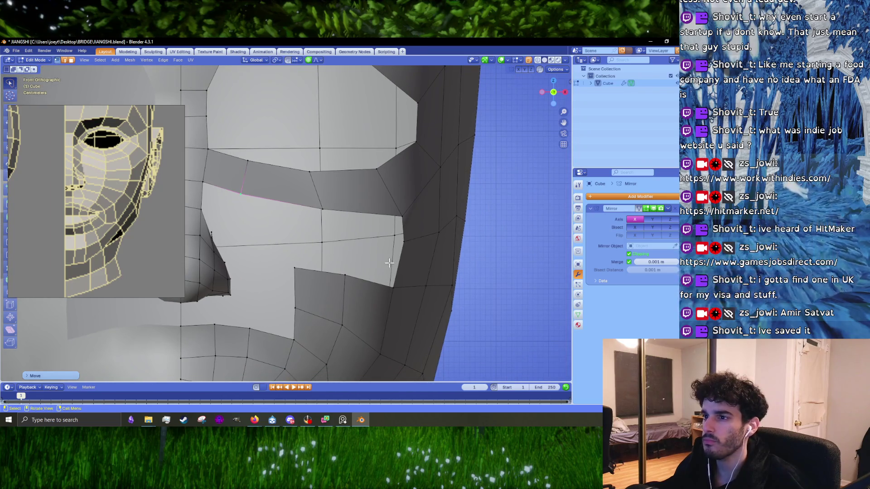
scroll(387, 306, "down", 2)
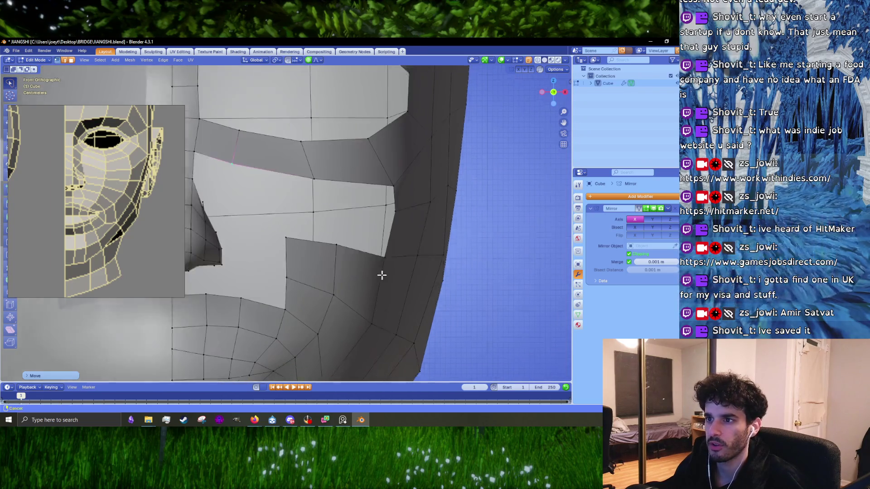
scroll(344, 244, "down", 1)
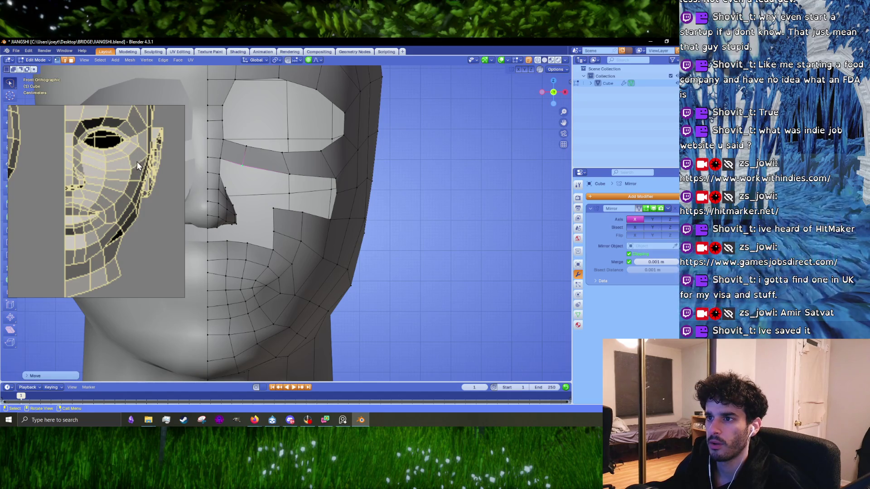
left_click(309, 266)
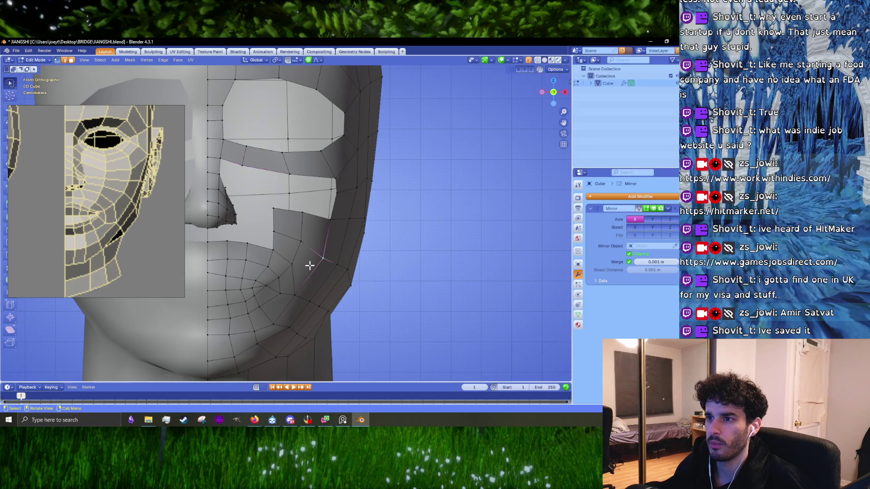
left_click(138, 170)
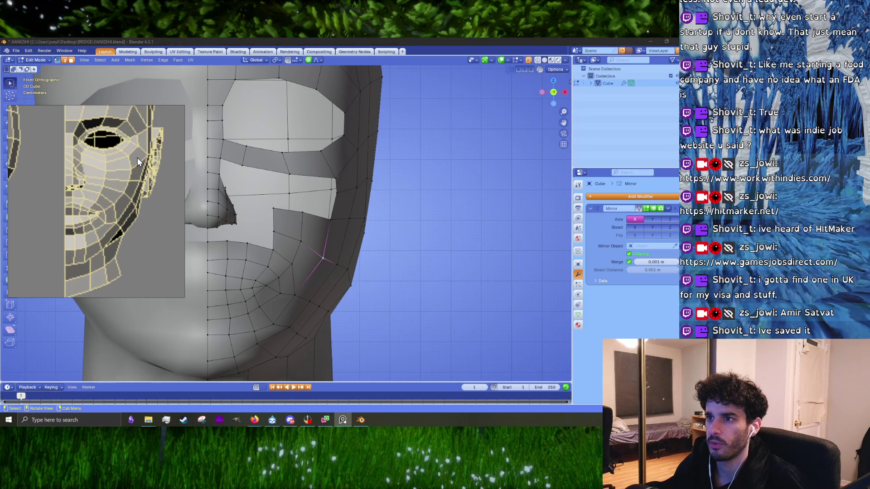
middle_click_drag(381, 228, 342, 233)
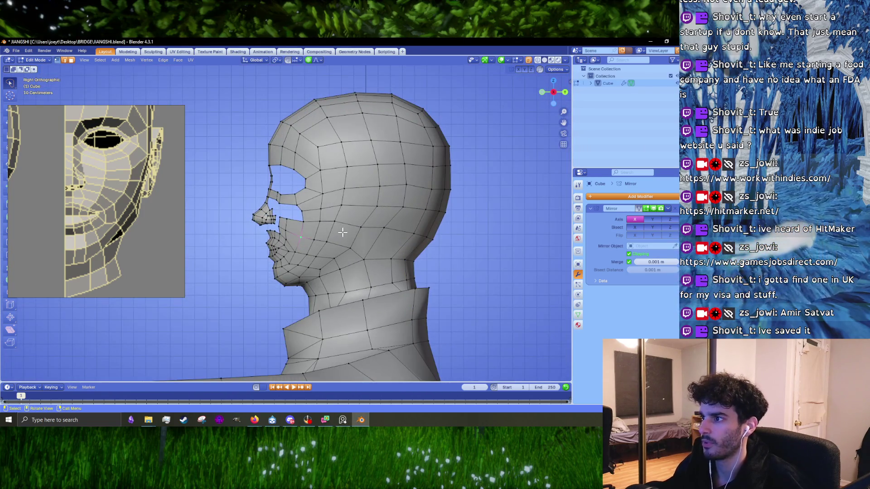
- Dissolve the horizontal edge loop across the cheek and side of the head
scroll(342, 232, "up", 2)
left_click(401, 199, "alt")
key("x")
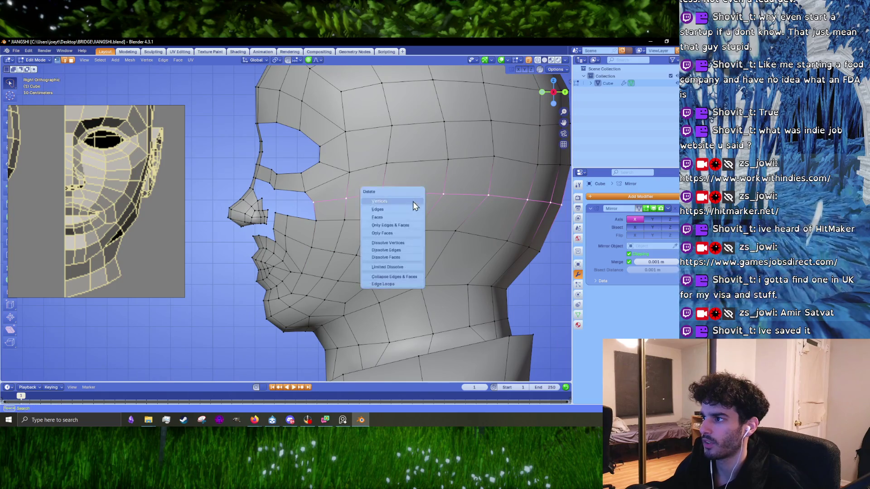
left_click(398, 249)
- Recentre the head, zoom onto the side-view reference, deselect, and toggle X-ray with Alt+Z
middle_click_drag(398, 248, 310, 259, "shift")
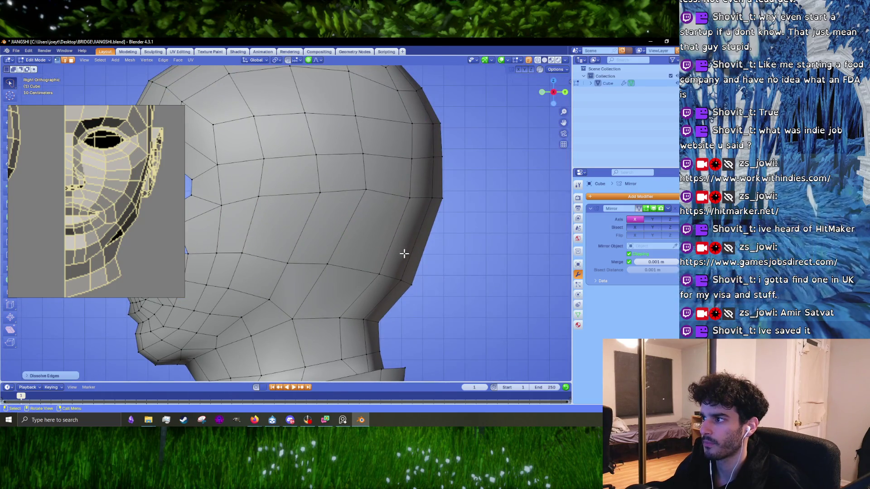
scroll(402, 256, "down", 3)
scroll(56, 195, "down", 5)
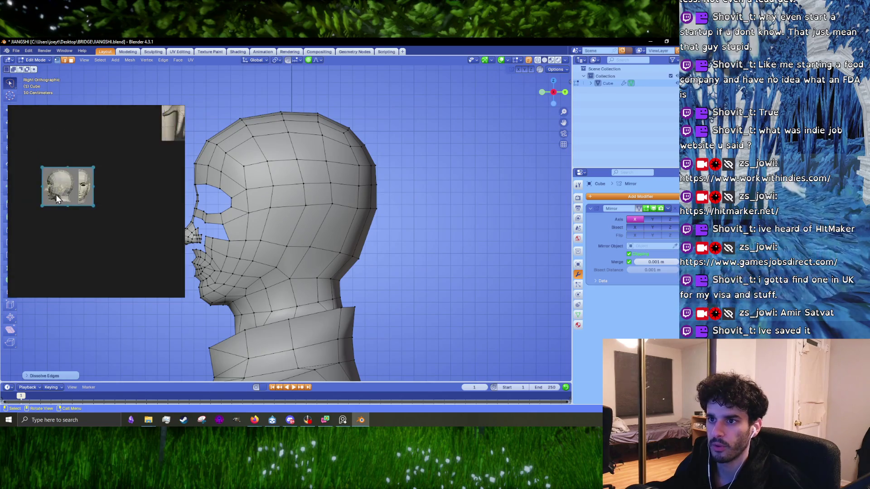
scroll(55, 194, "up", 8)
scroll(88, 218, "down", 4)
scroll(94, 189, "up", 1)
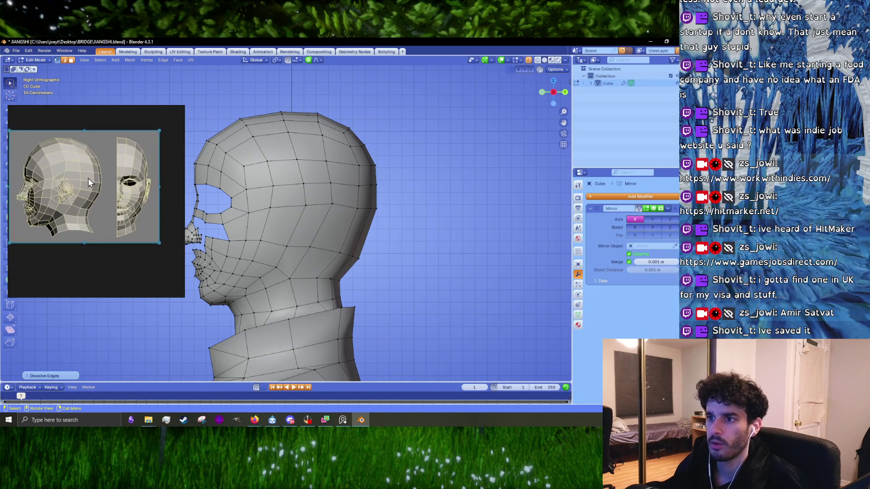
scroll(87, 181, "up", 3)
scroll(94, 198, "down", 4)
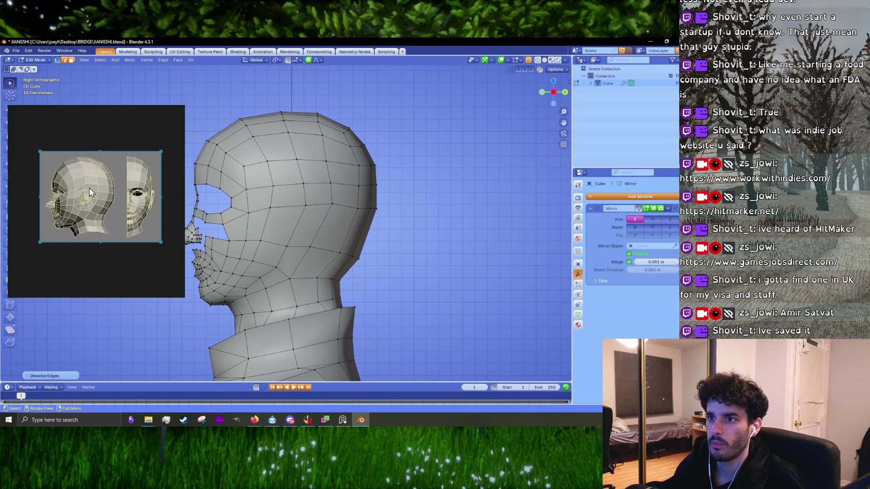
scroll(92, 190, "up", 3)
left_click(379, 217)
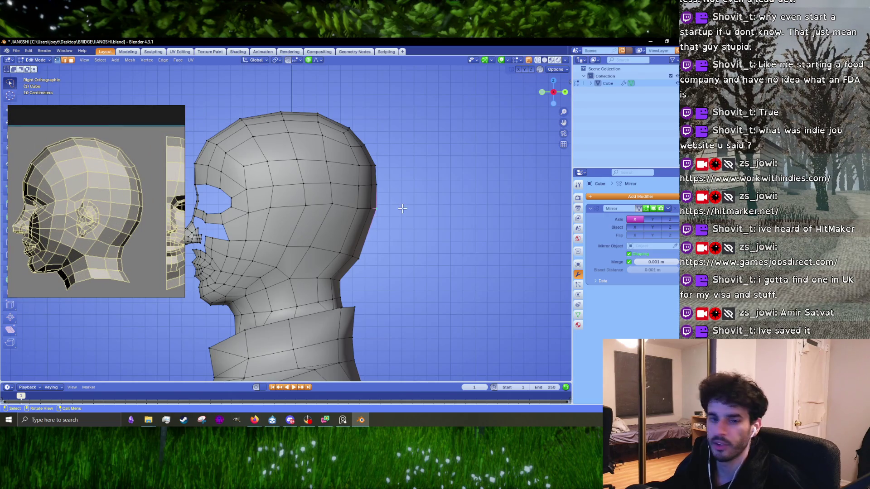
key("alt+z")
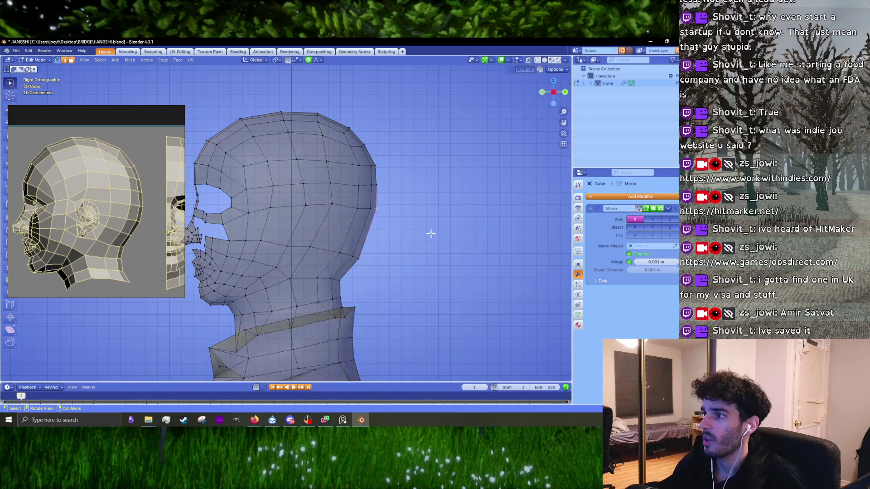
- Rotate the vertices along the ear edge to follow the side reference
scroll(460, 210, "up", 2)
left_click_drag(460, 210, 453, 194)
key("r")
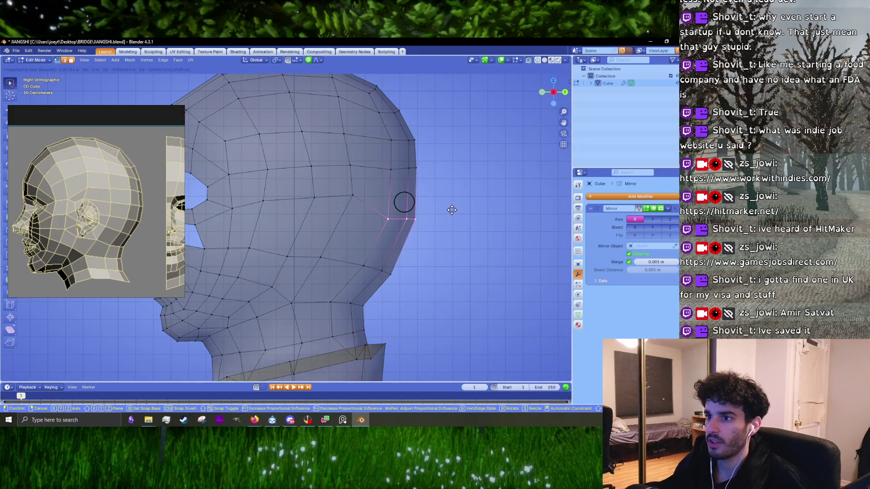
left_click(456, 223)
- Move the lower ear-edge vertices down and rotate them into line with the reference
mouse_move(456, 202)
left_mouse_down()
mouse_move(404, 161)
mouse_move(450, 158)
left_mouse_up()
key("g")
left_click(450, 166)
key("g")
left_click(455, 171)
key("r")
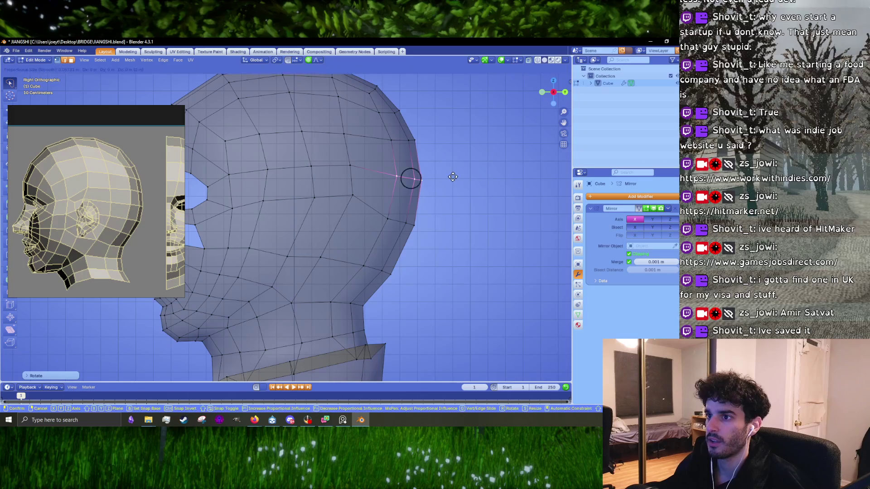
left_click(452, 176)
- Shift the vertex row at the back of the head onto the reference outline
middle_click_drag(451, 176, 444, 174, "shift")
mouse_move(443, 174)
left_mouse_down()
mouse_move(433, 165)
mouse_move(379, 164)
left_mouse_up()
key("g")
left_click(437, 170)
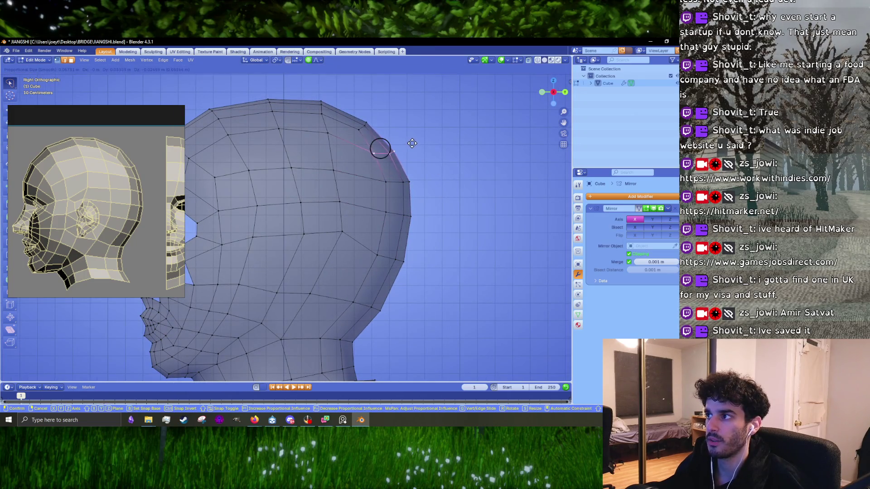
- Lower the vertices near the top of the head
middle_click_drag(434, 187, 441, 174, "shift")
left_click_drag(447, 163, 414, 152)
key("g")
left_click(435, 153)
- Adjust the back-of-head vertices to round the cranium outline
mouse_move(450, 213)
left_mouse_down()
mouse_move(383, 190)
mouse_move(444, 181)
left_mouse_up()
key("g")
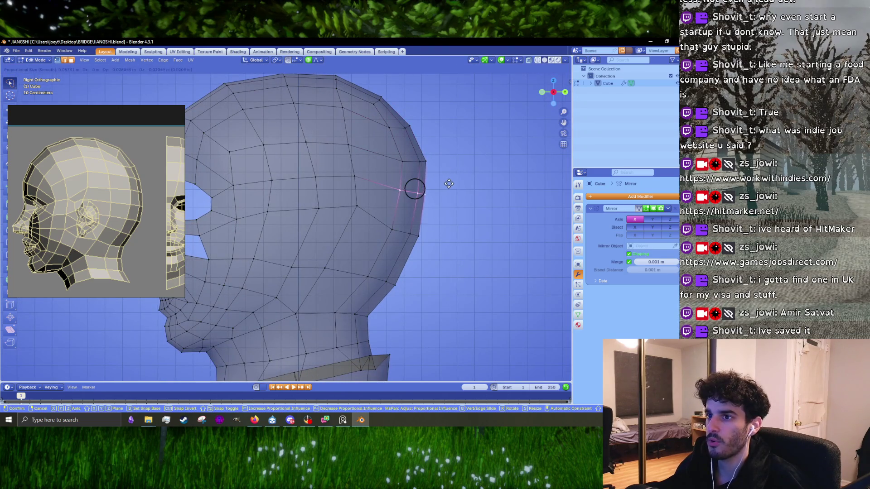
left_click(447, 185)
- Nudge a single back-of-head vertex slightly down, then select the vertices around the back of the skull
scroll(449, 189, "up", 1)
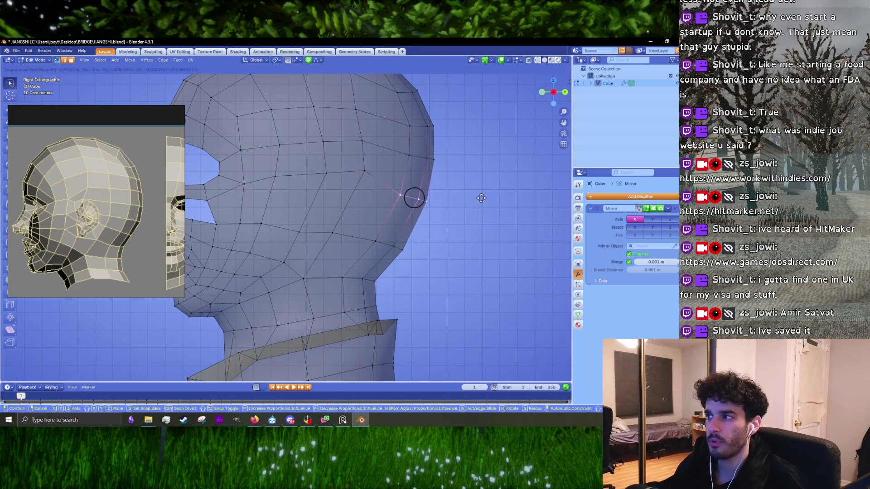
left_click(370, 178)
key("g")
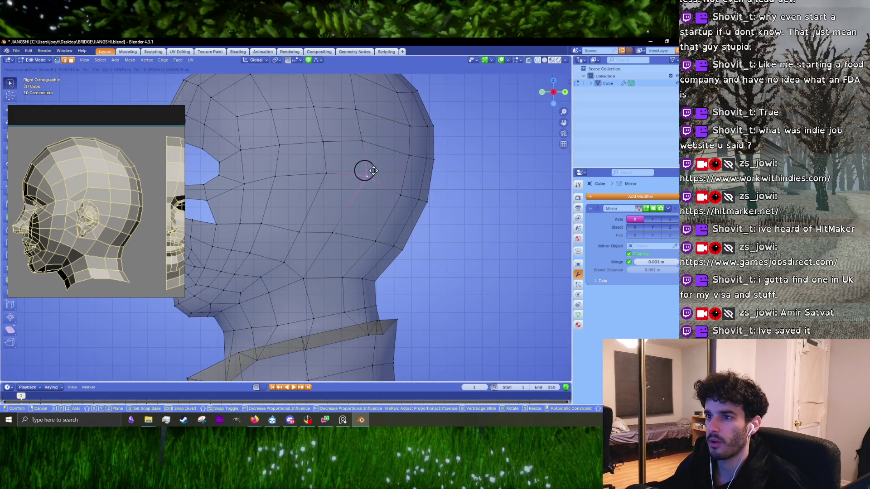
left_click(364, 167)
mouse_move(366, 145)
left_mouse_down()
mouse_move(340, 134)
mouse_move(361, 139)
left_mouse_up()
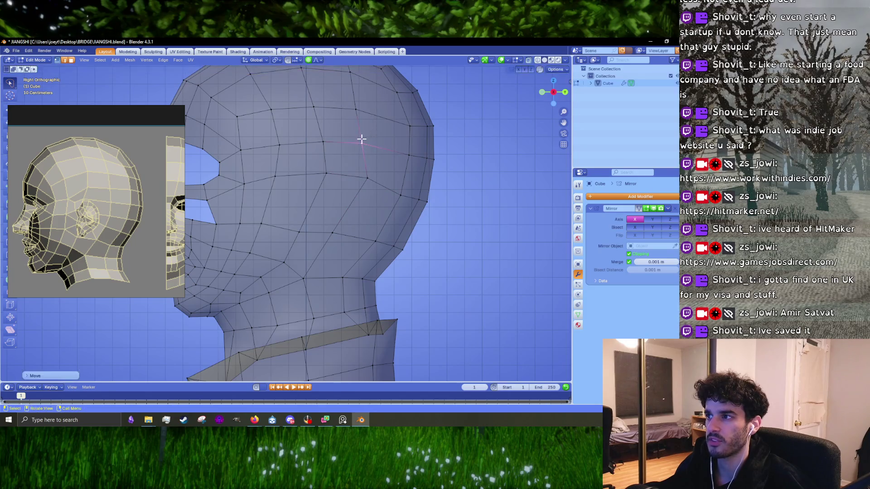
scroll(353, 179, "down", 2)
mouse_move(446, 189)
left_mouse_down()
mouse_move(348, 256)
mouse_move(288, 208)
mouse_move(274, 92)
mouse_move(459, 112)
left_mouse_up()
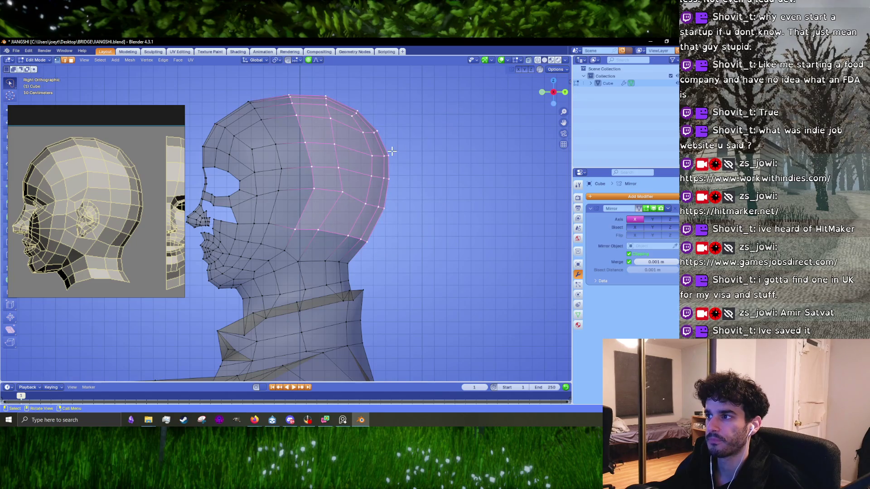
- Move a back-of-head vertex down and left onto the skull outline
left_click(314, 187)
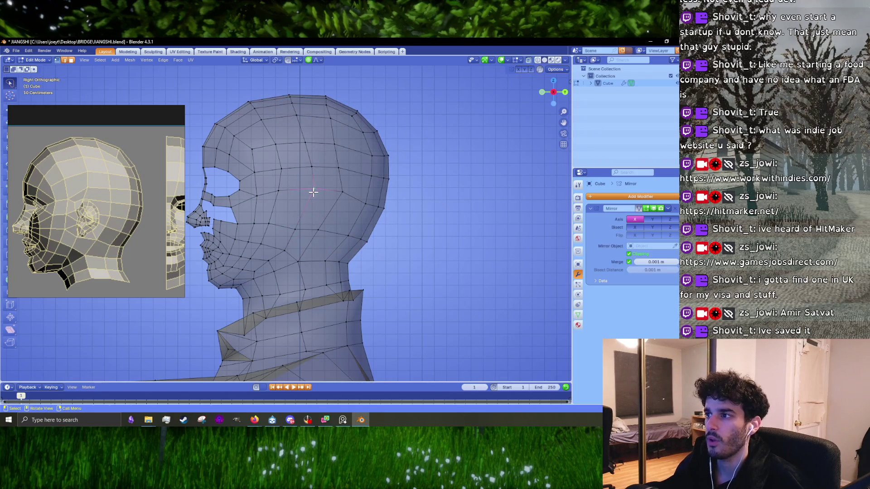
key("g")
scroll(311, 195, "up", 2)
left_click(299, 229)
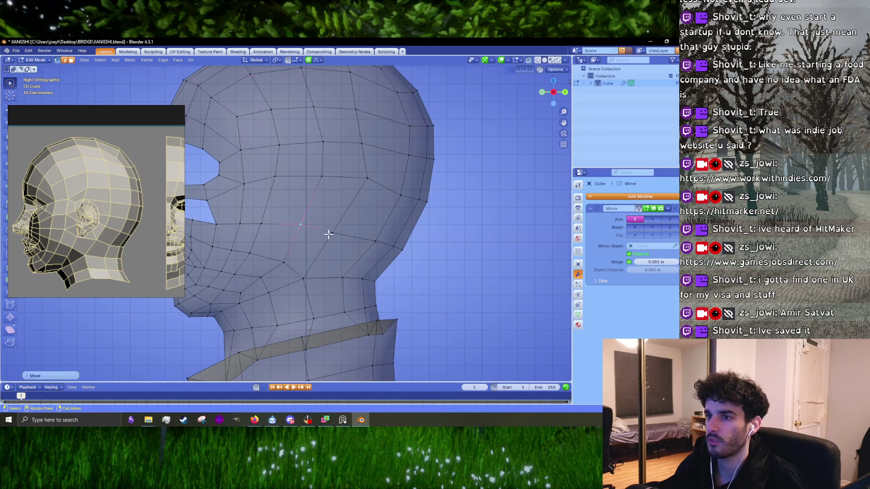
key("g")
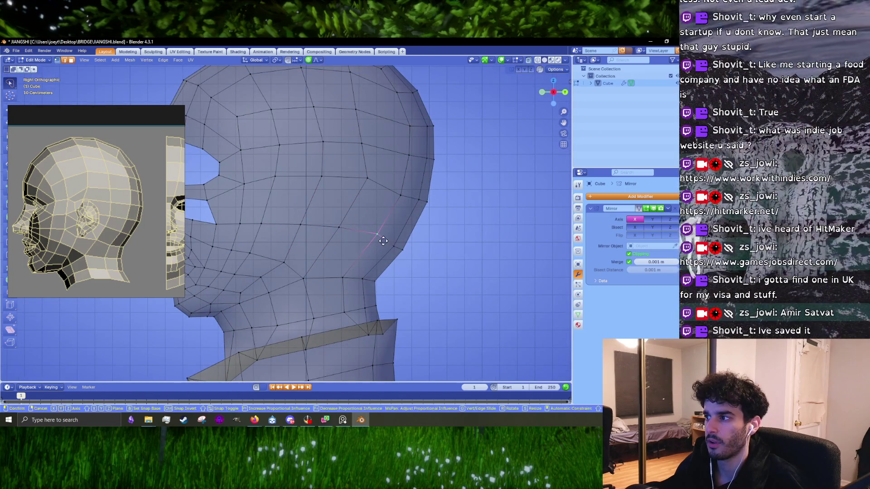
left_click(401, 247)
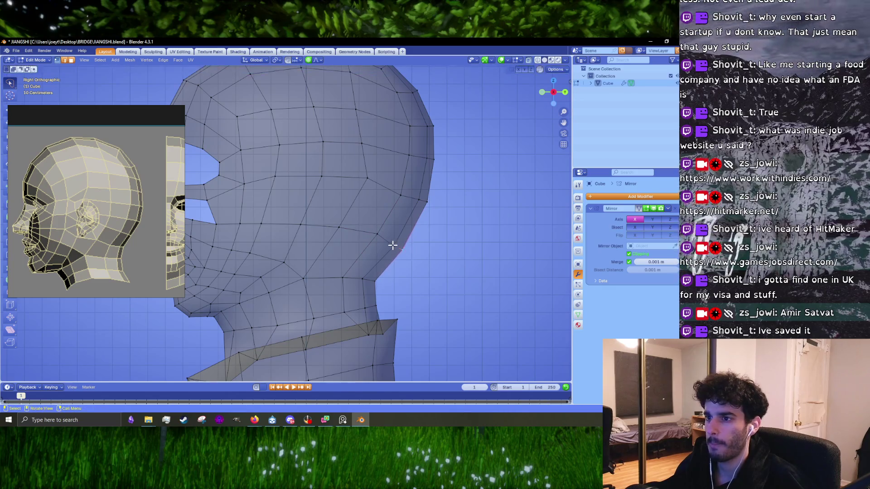
- Nudge the vertex repeatedly with proportional falloff to smooth its neighbours
key("g")
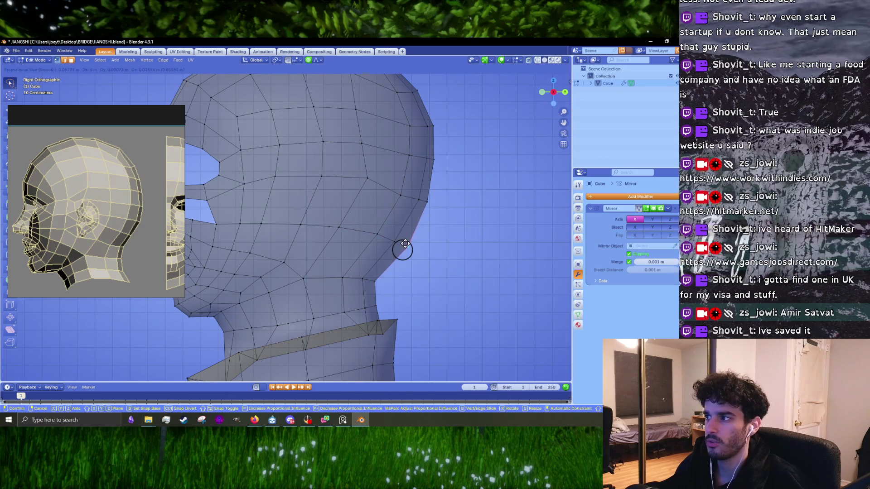
left_click(424, 206)
key("g")
left_click(435, 204)
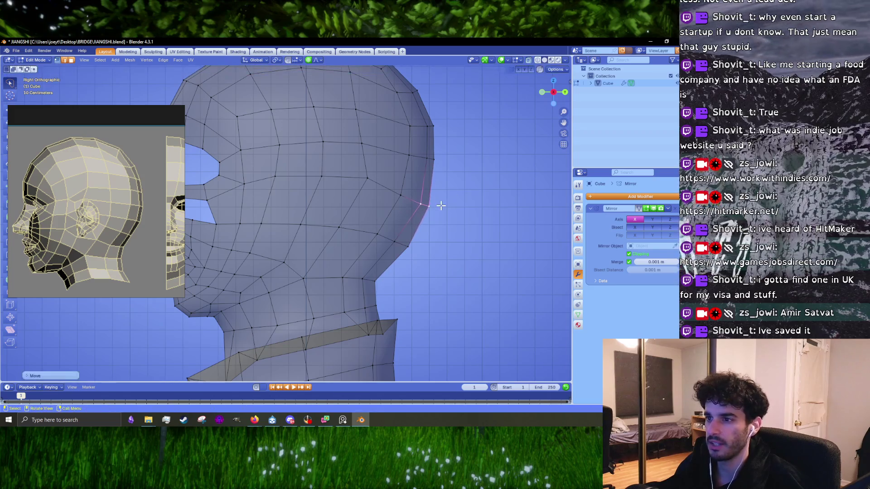
key("g")
left_click(437, 206)
key("g")
left_click(424, 206)
- Refine the vertex position with further soft moves toward the nape
key("g")
left_click(418, 204)
key("g")
left_click(422, 203)
key("g")
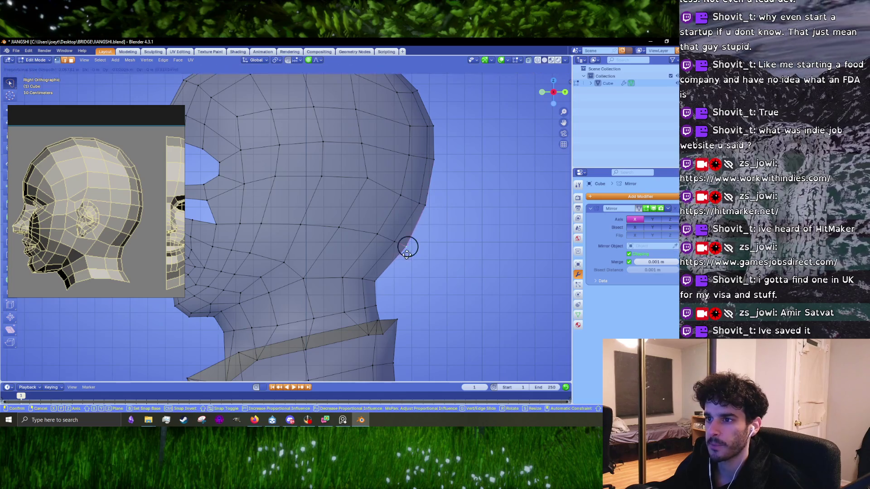
left_click(402, 253)
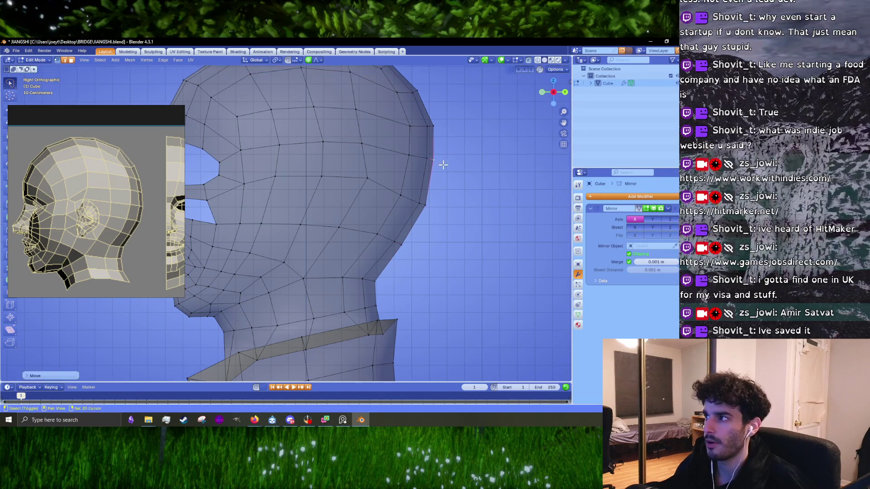
- Undo the last bad reshaping and move another back-of-head vertex slightly outward
key("ctrl+z")
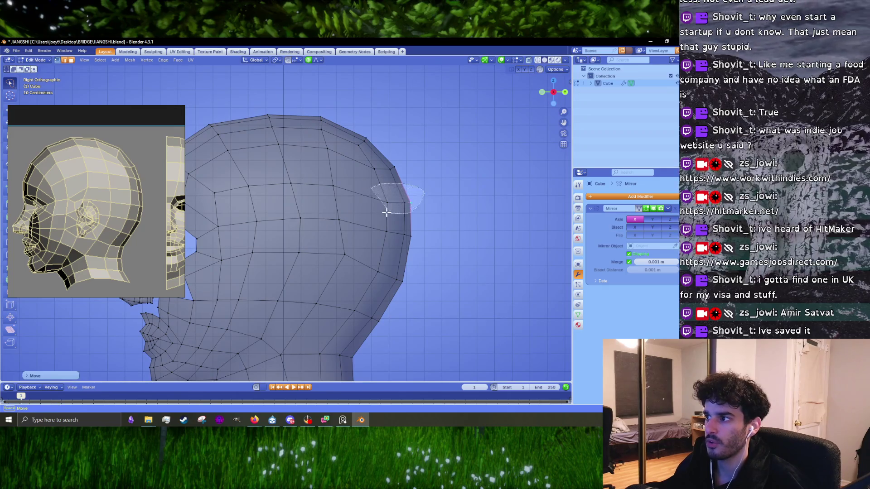
left_click(334, 185)
key("g")
left_click(341, 187)
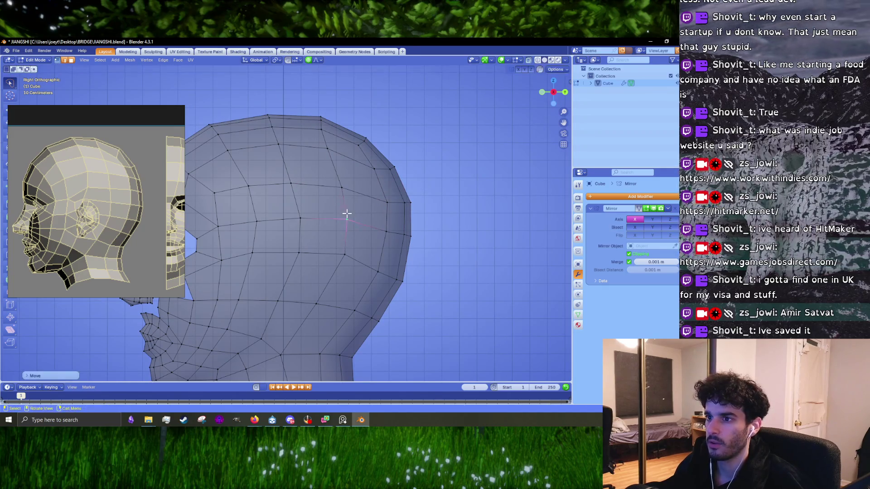
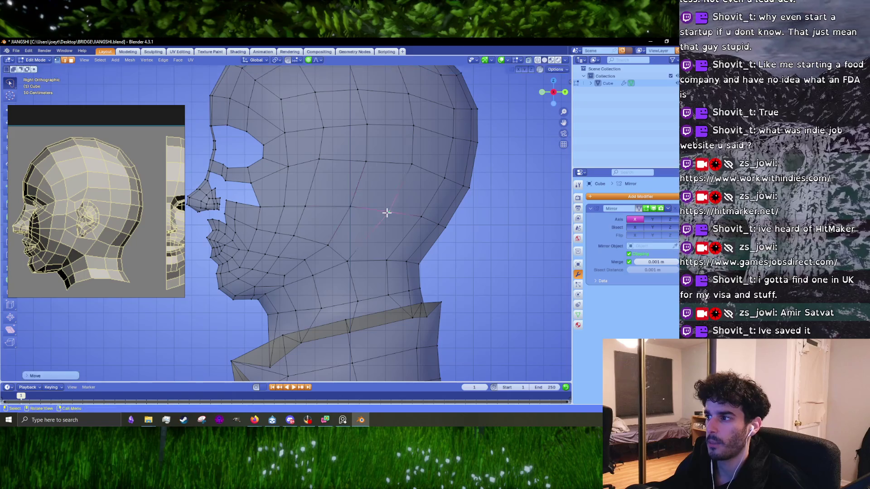
- Pull the neck vertex up and forward to follow the reference profile
middle_click_drag(363, 251, 360, 235, "shift")
scroll(361, 229, "up", 2)
key("g")
left_click(379, 225)
key("g")
left_click(369, 192)
- Reposition two jaw vertices with proportional falloff
left_click(322, 214)
key("g")
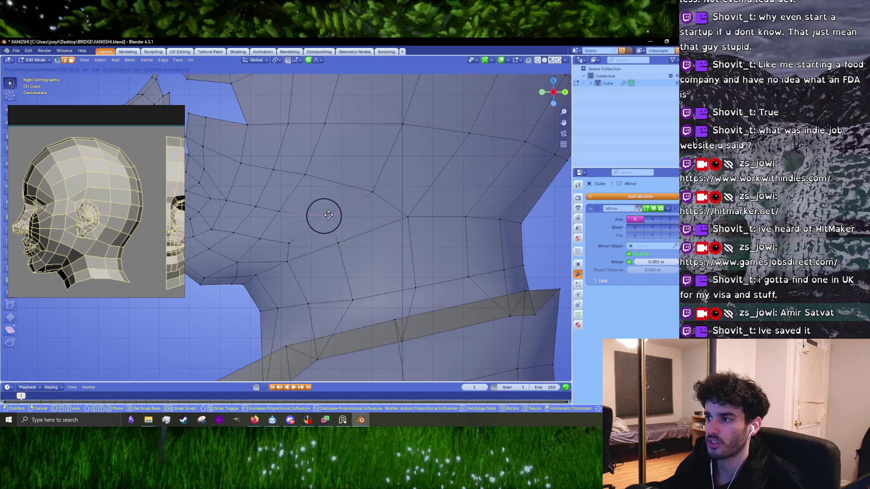
left_click(326, 215)
left_click(338, 243)
key("g")
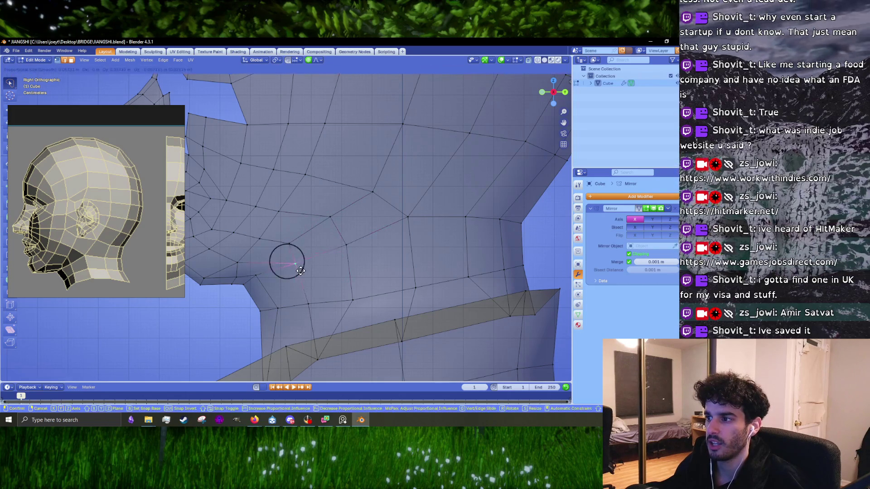
left_click(266, 280)
- Move the chin vertex into place and nudge the vertex beneath it left
mouse_move(266, 280)
middle_mouse_down("shift")
mouse_move(291, 260)
mouse_move(344, 259)
mouse_move(344, 271)
middle_mouse_up("shift")
left_click(355, 281)
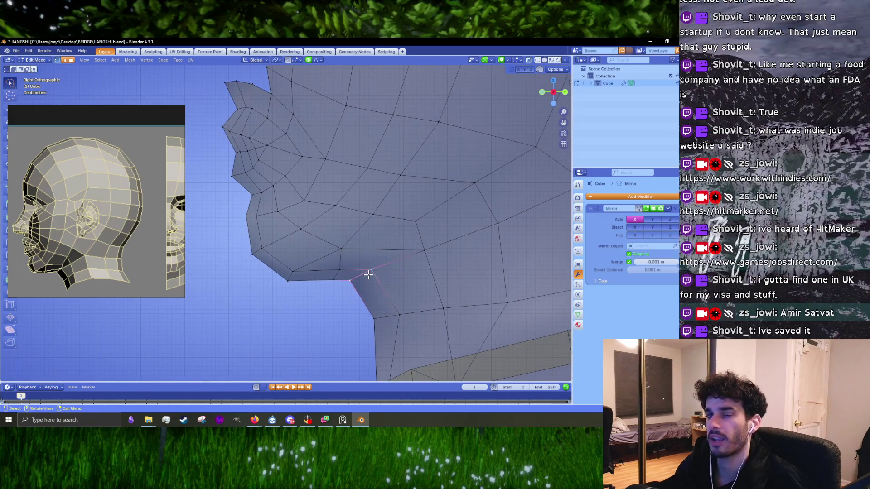
key("g")
left_click(375, 274)
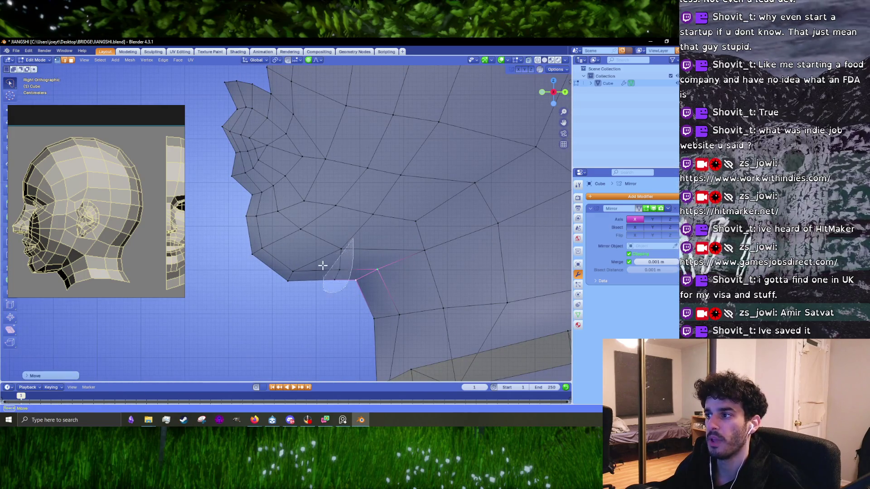
left_click(341, 248)
key("g")
left_click(332, 228)
- Shift the front chin vertex and a selected group of under-chin vertices left
left_click(293, 271)
key("g")
left_click(286, 278)
right_click_drag(312, 244, 332, 284, "ctrl")
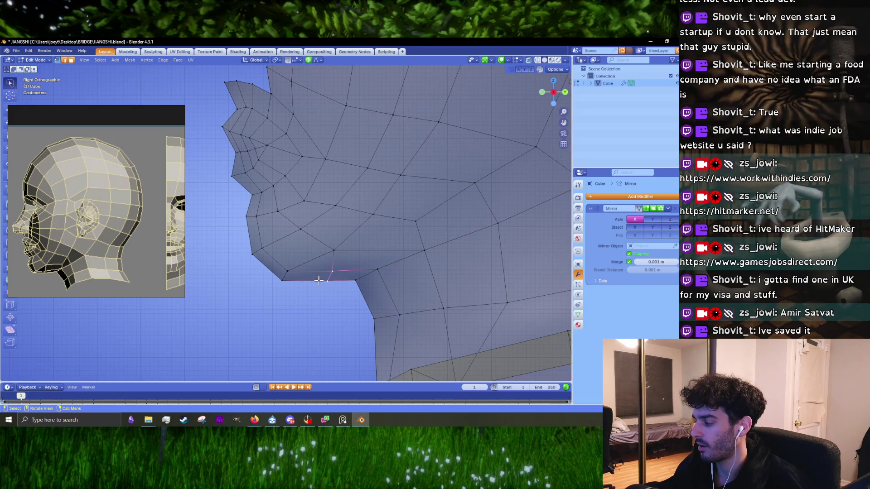
right_click_drag(331, 229, 286, 293, "ctrl")
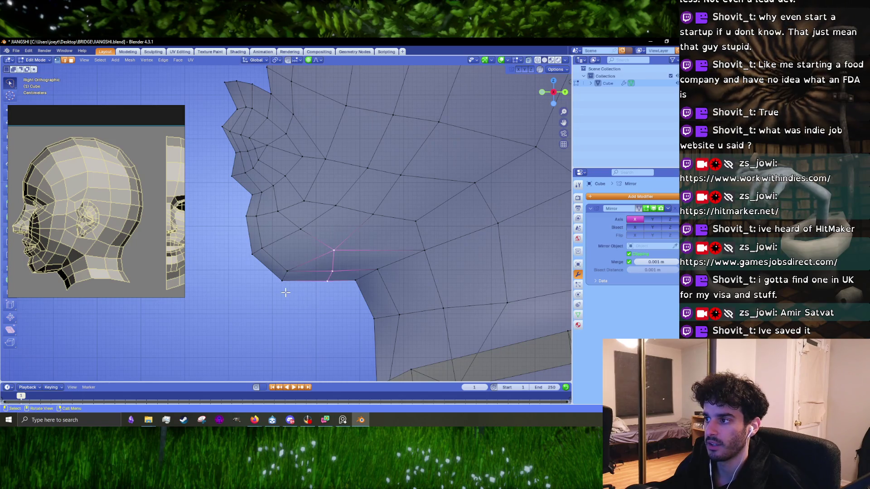
key("g")
left_click(330, 263)
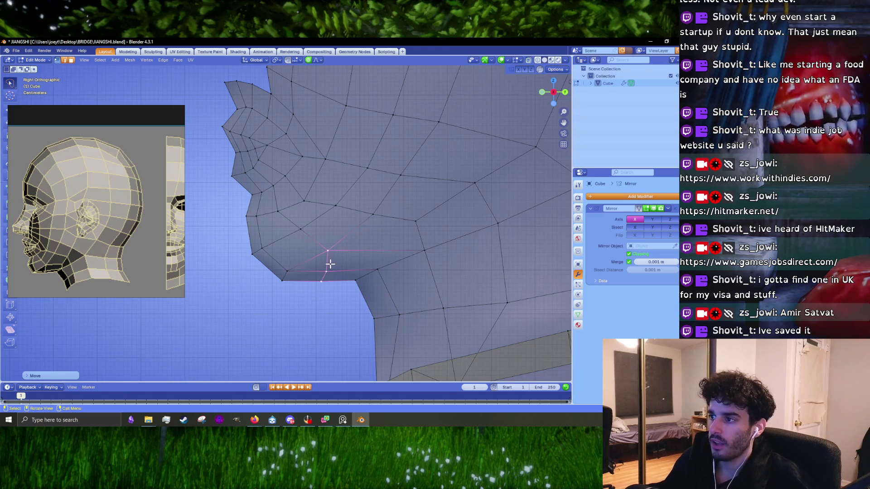
- Push the chin vertices further left and reposition a box-selected chin cluster
key("g")
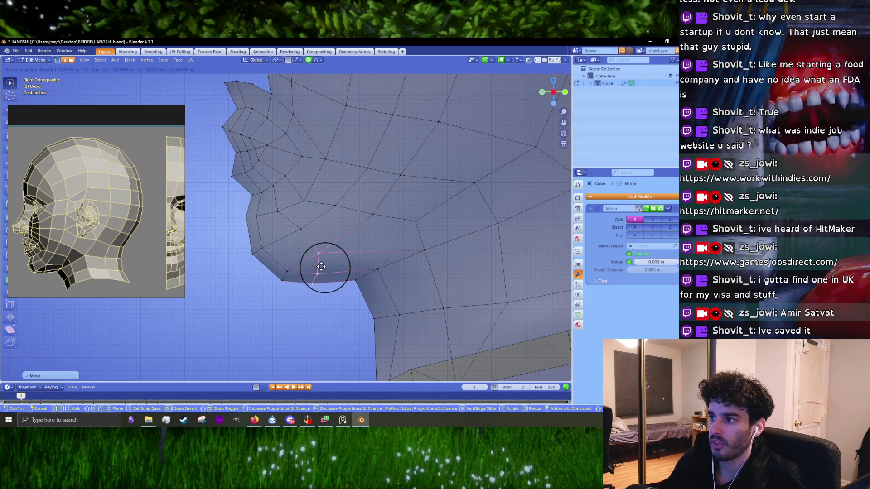
left_click(289, 267)
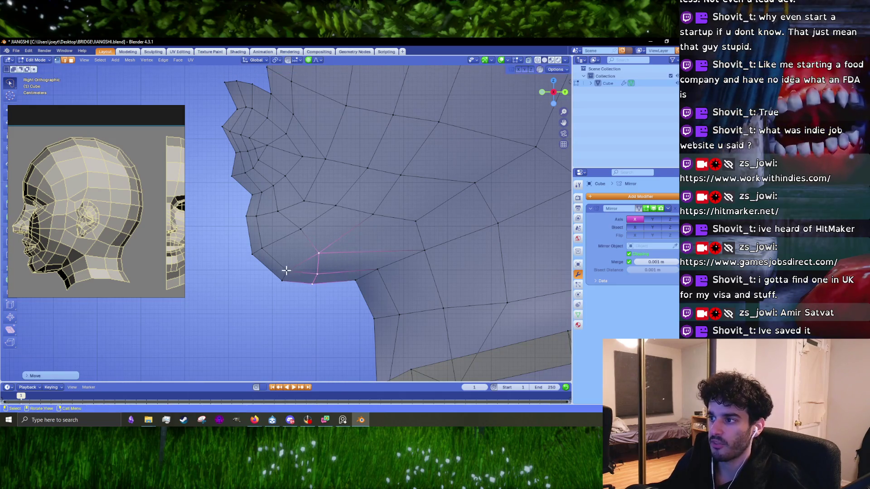
key("g")
left_click(260, 286)
mouse_move(241, 248)
left_mouse_down()
mouse_move(244, 269)
mouse_move(261, 263)
left_mouse_up()
key("g")
left_click(252, 249)
- Reposition a lower-face vertex and a chin vertex with proportional falloff
left_click(300, 229)
key("g")
left_click(292, 239)
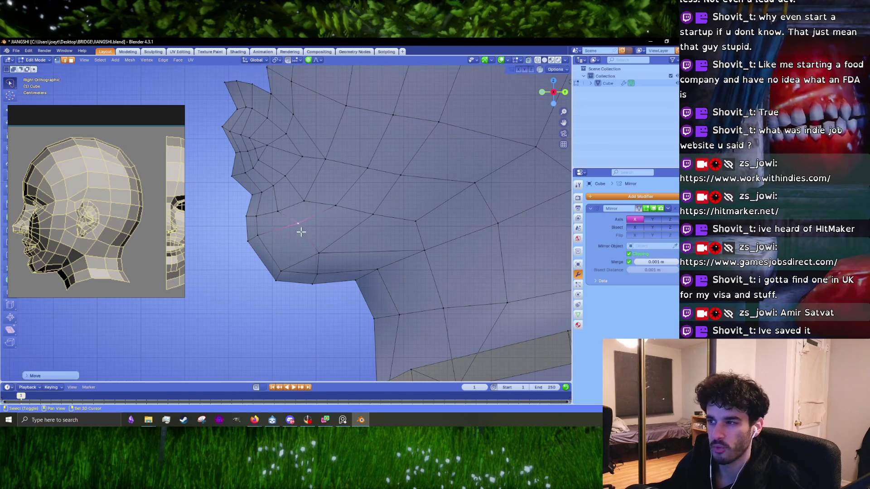
middle_click_drag(301, 233, 272, 239, "shift")
left_click(258, 241)
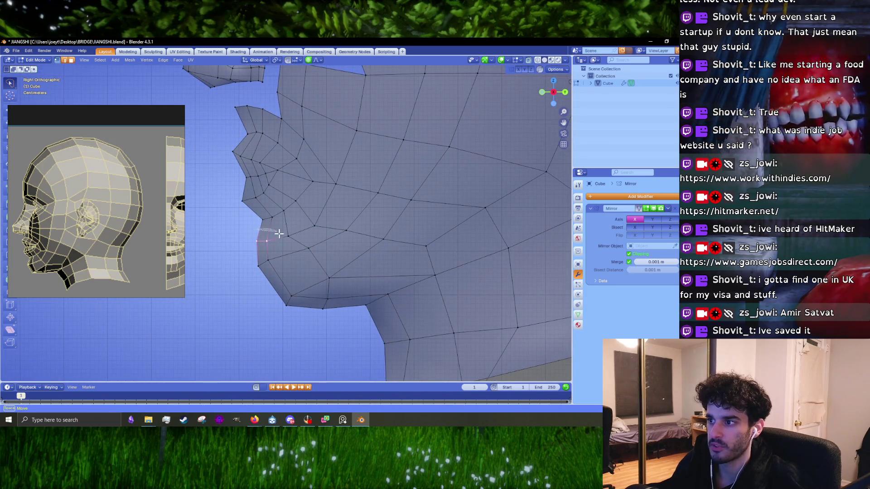
key("g")
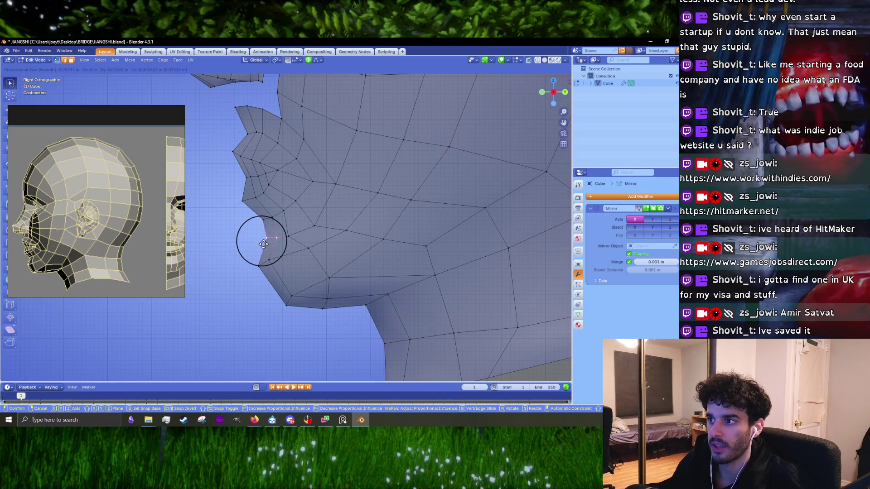
left_click(267, 235)
- Refine three more neighbouring lower-face vertices with smooth falloff moves
key("g")
left_click(307, 226)
key("g")
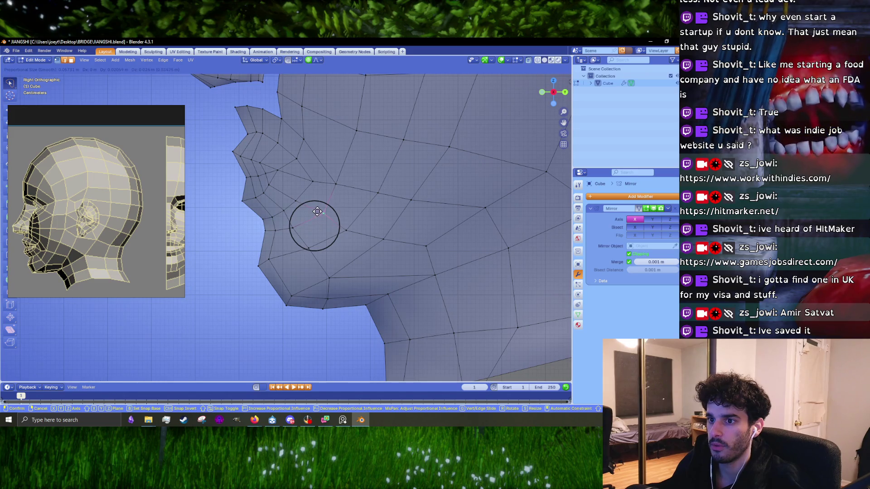
left_click(318, 212)
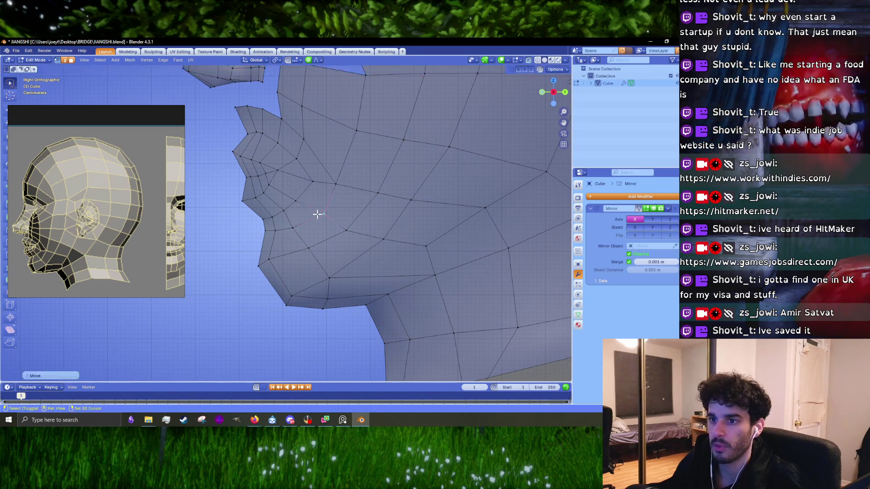
middle_click_drag(317, 213, 324, 237, "shift")
key("g")
left_click(333, 223)
- Adjust the lower jaw vertex and the jawline vertex near the neck
left_click(340, 268)
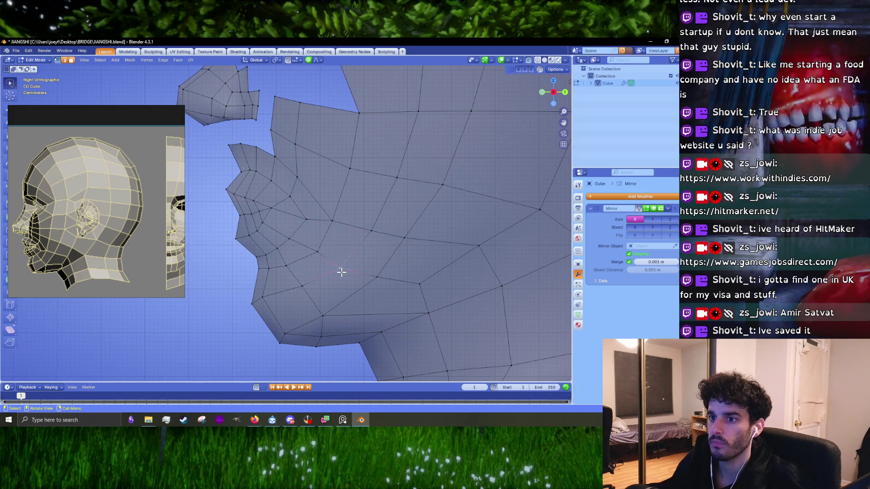
key("g")
left_click(343, 269)
middle_click_drag(343, 269, 379, 262, "shift")
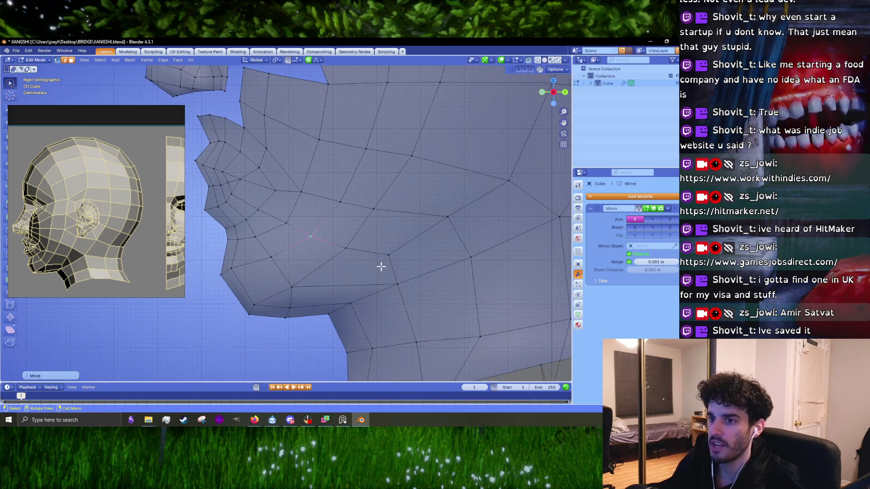
left_click(398, 284)
key("g")
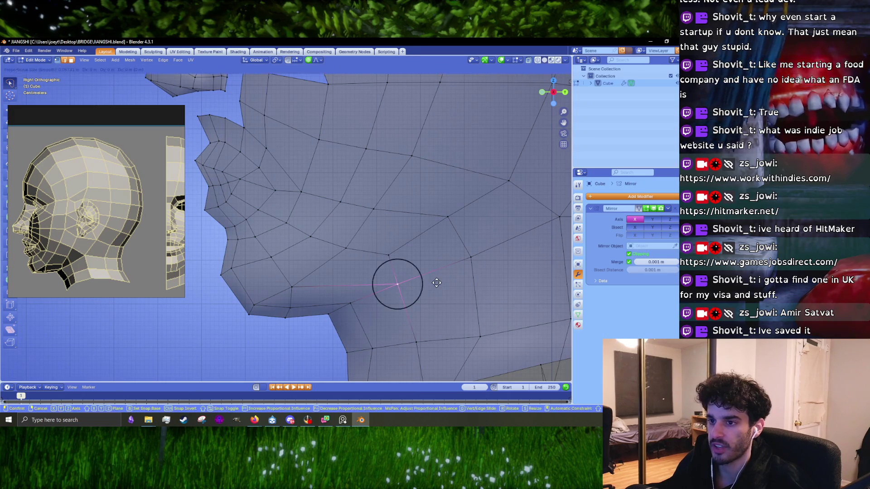
left_click(427, 283)
- Move the chin vertex and the cheek vertex beside the mouth
middle_click_drag(427, 283, 443, 260, "shift")
left_click(308, 263)
key("g")
left_click(334, 259)
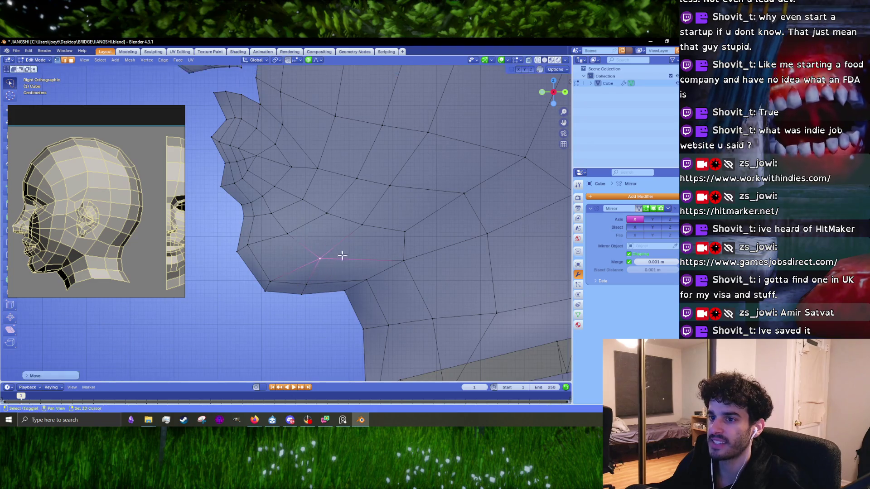
middle_click_drag(334, 258, 322, 254, "shift")
left_click(304, 240)
key("g")
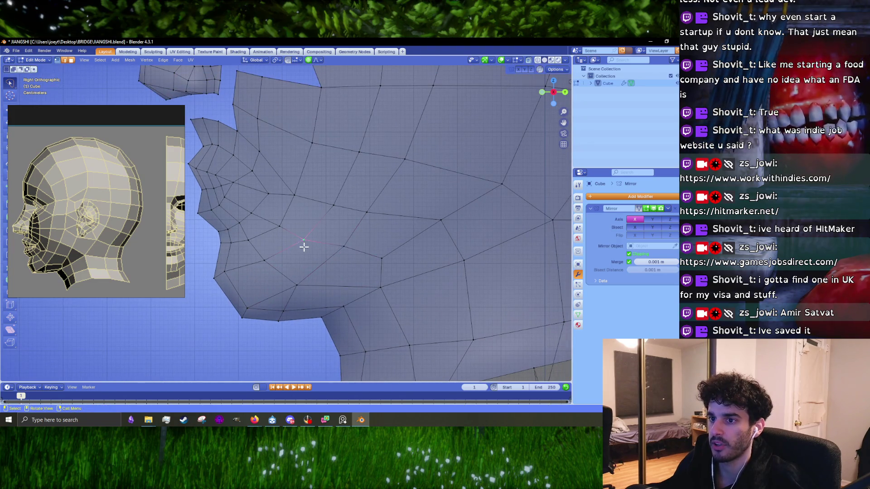
left_click(309, 234)
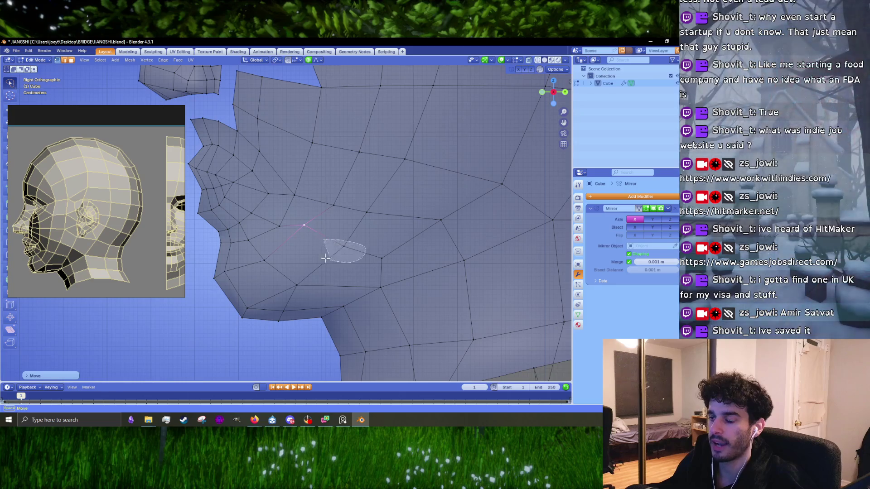
- Lasso-select and move a cheek vertex, then adjust the vertex next to it
middle_click_drag(333, 249, 348, 254, "shift")
right_click_drag(347, 255, 337, 228, "ctrl")
key("g")
left_click(316, 214)
left_click(360, 227)
key("g")
left_click(338, 227)
- Nudge the lower cheek vertices into place, raising the last one
mouse_move(336, 226)
middle_mouse_down("shift")
mouse_move(305, 235)
mouse_move(264, 231)
mouse_move(313, 230)
middle_mouse_up("shift")
left_click(273, 241)
key("g")
left_click(270, 239)
mouse_move(344, 223)
right_mouse_down("ctrl")
mouse_move(374, 239)
mouse_move(337, 248)
right_mouse_up("ctrl")
key("g")
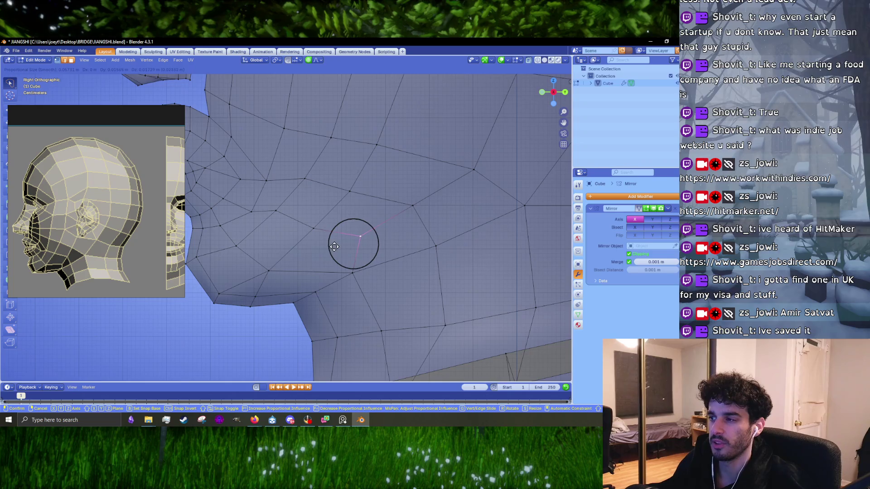
left_click(334, 246)
middle_click_drag(381, 235, 343, 263, "shift")
mouse_move(346, 253)
right_mouse_down("ctrl")
mouse_move(355, 248)
mouse_move(396, 280)
mouse_move(360, 272)
right_mouse_up("ctrl")
key("g")
left_click(363, 267)
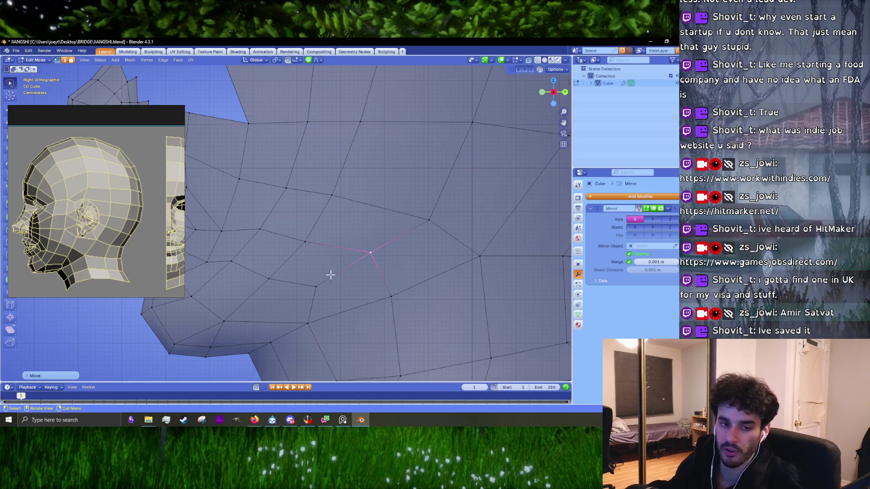
- Move the jaw vertex higher up the jawline
scroll(354, 288, "down", 3)
scroll(353, 280, "up", 1)
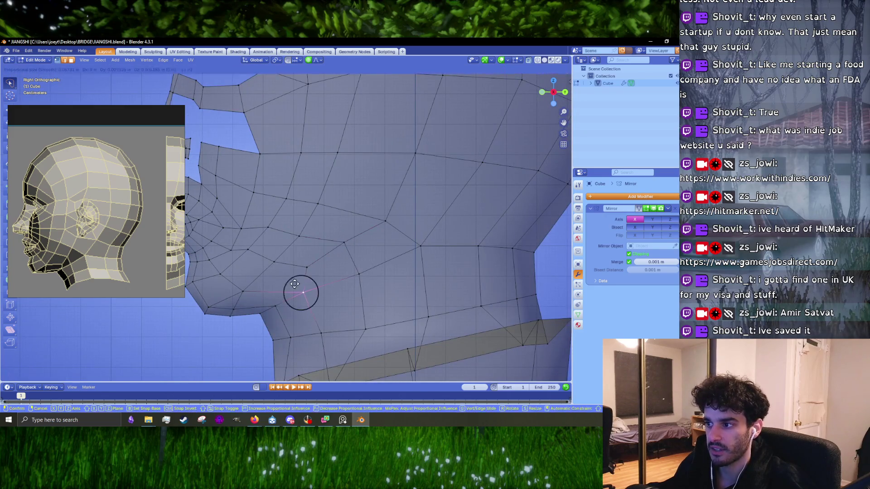
left_click(259, 304)
key("g")
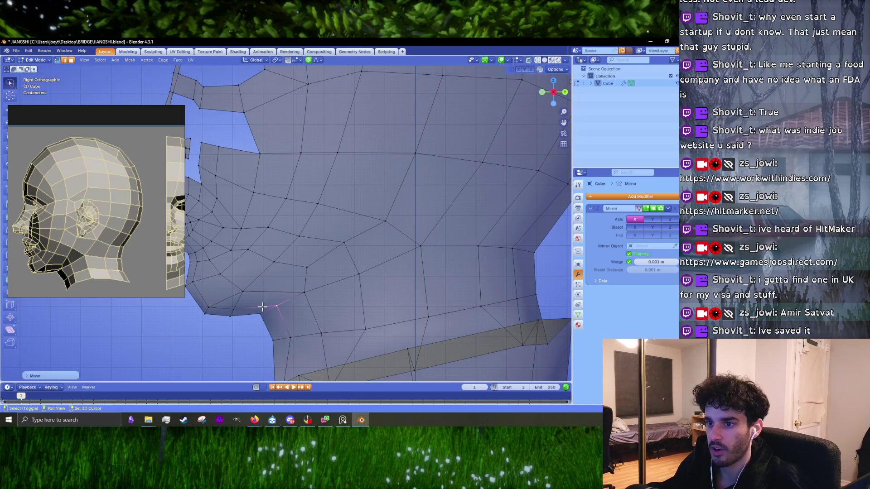
scroll(260, 303, "up", 2)
scroll(299, 326, "up", 3)
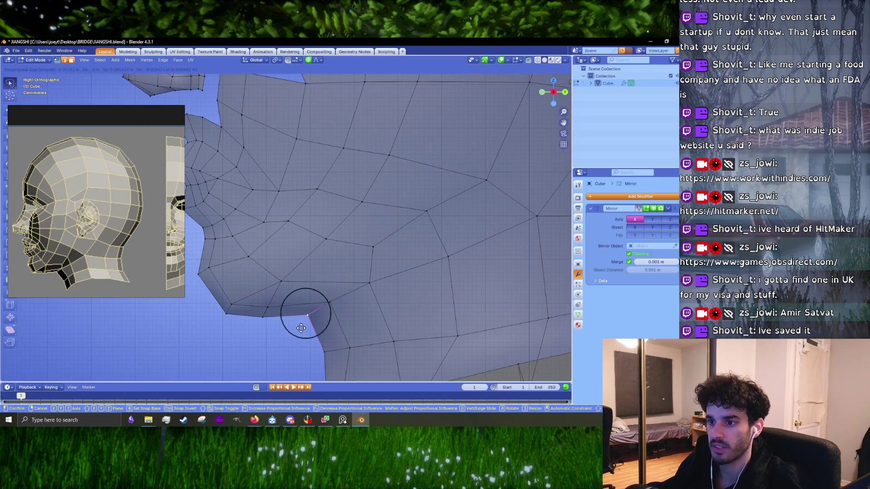
left_click(274, 293)
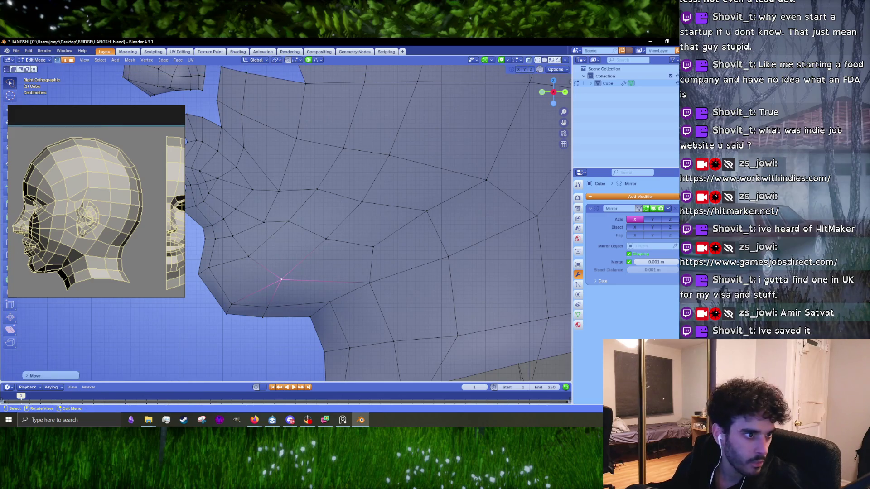
scroll(331, 232, "down", 5)
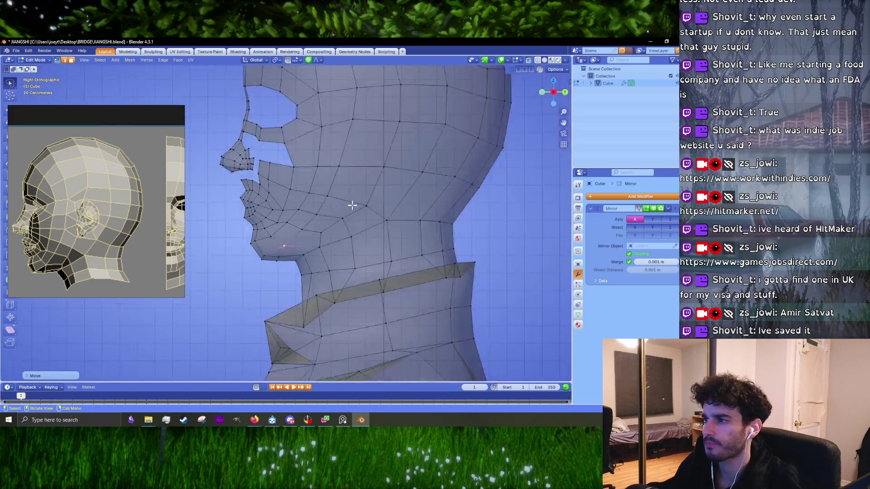
scroll(273, 246, "up", 3)
- Box-select the chin vertices, then move and rotate them forward
left_click_drag(226, 237, 269, 282)
key("g")
left_click(231, 287)
key("g")
key("r")
left_click(314, 297)
scroll(277, 295, "up", 2)
middle_click_drag(277, 295, 327, 282, "shift")
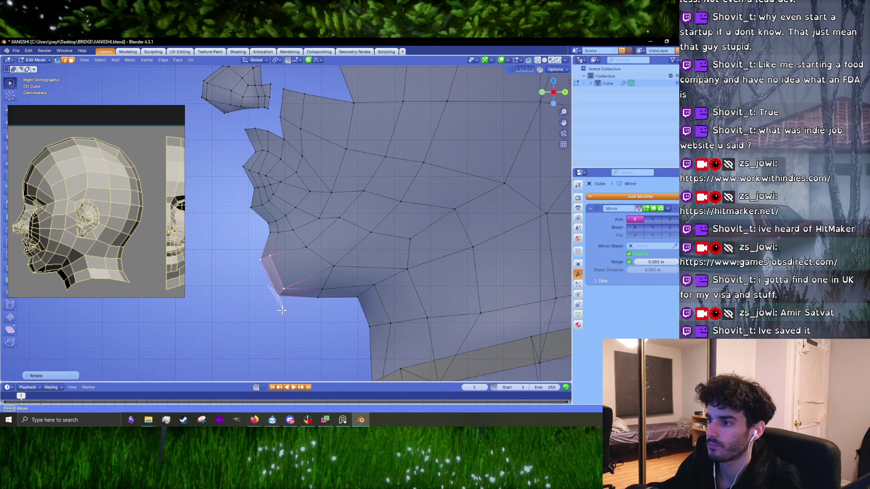
key("g")
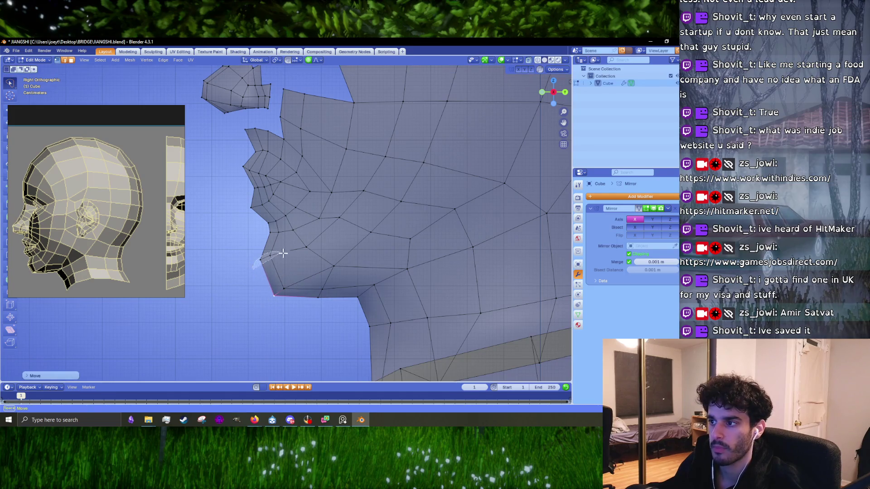
left_click(262, 274)
- Shift the chin's front-edge vertices left and select the vertices under the chin
middle_click_drag(263, 275, 365, 301, "shift")
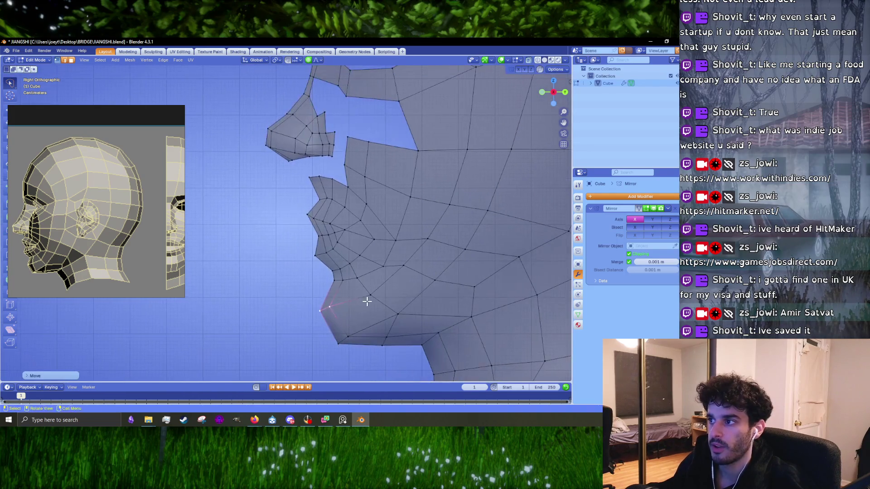
scroll(365, 301, "up", 1)
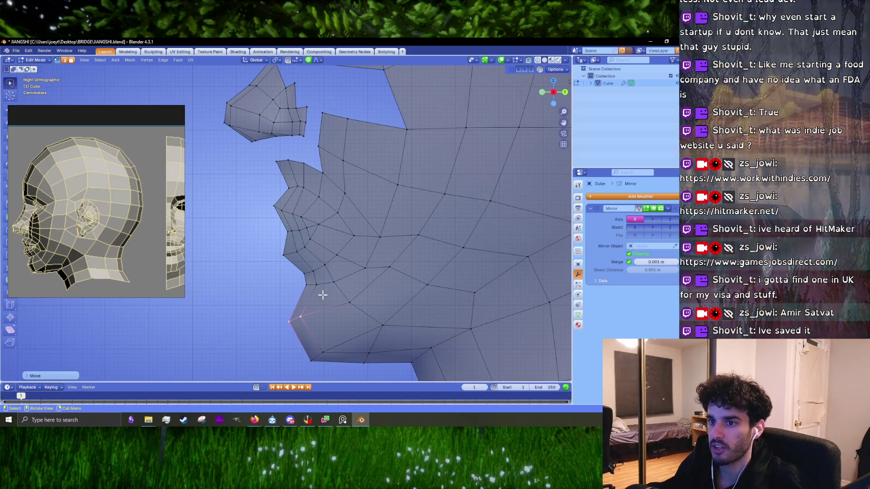
left_click(319, 276)
mouse_move(318, 276)
left_mouse_down()
mouse_move(301, 272)
mouse_move(311, 278)
left_mouse_up()
mouse_move(281, 298)
right_mouse_down("ctrl")
mouse_move(320, 365)
mouse_move(262, 342)
right_mouse_up("ctrl")
middle_click_drag(350, 341, 319, 273, "shift")
mouse_move(318, 274)
right_mouse_down("ctrl")
mouse_move(345, 313)
mouse_move(334, 288)
right_mouse_up("ctrl")
middle_click_drag(334, 288, 321, 301, "shift")
left_click(319, 292)
- Rotate the vertices along the chin edge to sharpen the chin tip
scroll(321, 291, "down", 4)
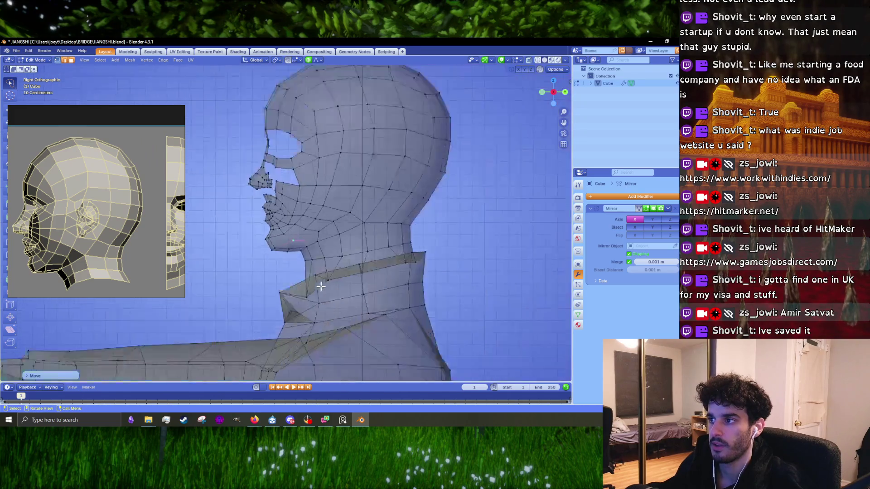
scroll(256, 270, "up", 3)
right_click_drag(245, 248, 261, 281, "ctrl")
key("r")
left_click(253, 262)
scroll(301, 282, "down", 2)
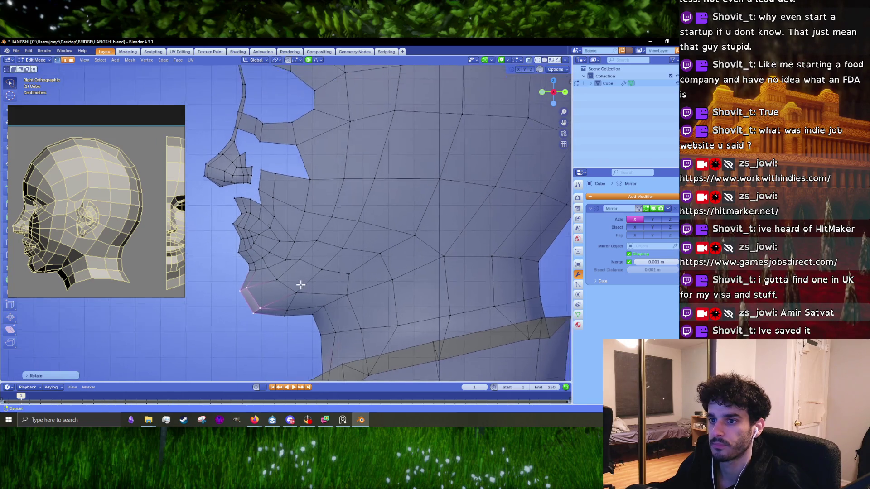
scroll(365, 246, "down", 5)
scroll(365, 248, "up", 2)
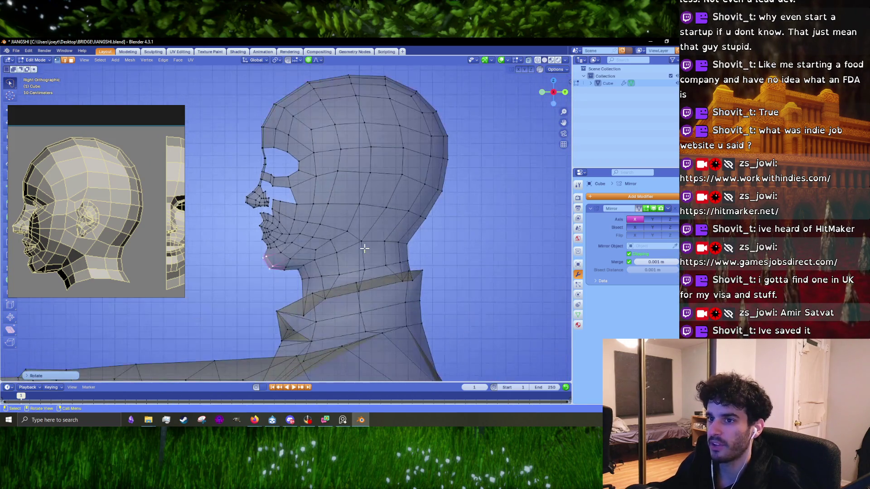
scroll(356, 237, "up", 3)
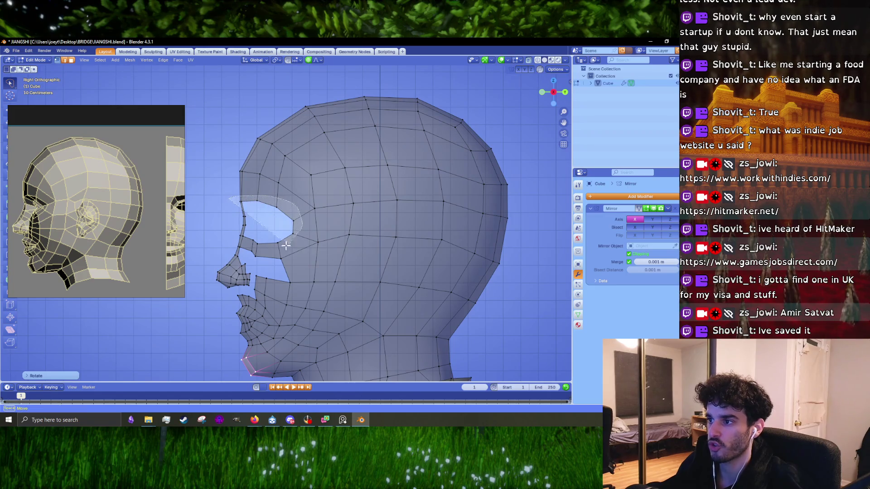
- Extrude the eye-hole edge loop into new faces and pull one rim vertex downward
left_click(225, 202, "alt")
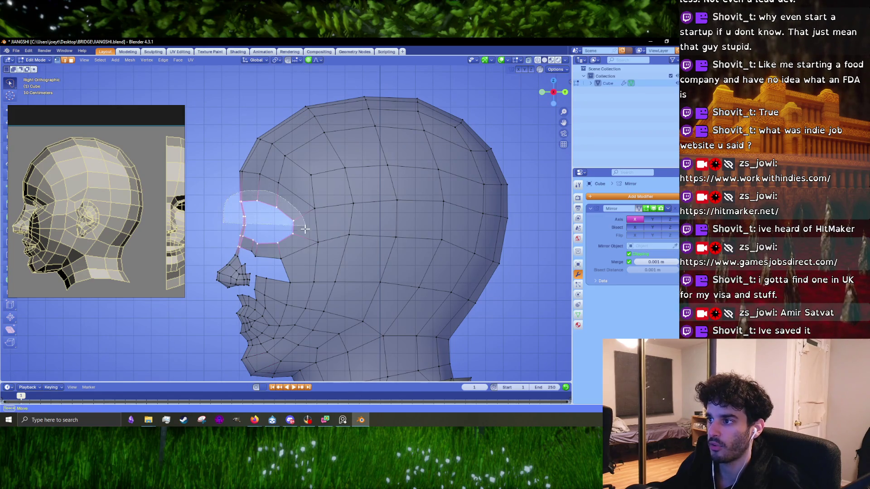
key("e")
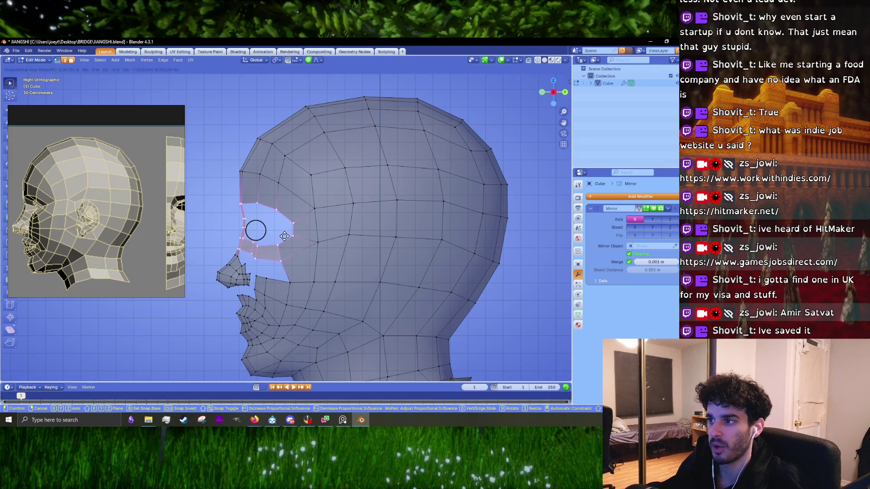
left_click(284, 237)
left_click(323, 227)
key("g")
left_click(323, 246)
- Reshape the upper eyelid edge of the eye opening with a proportional move
scroll(312, 247, "up", 2)
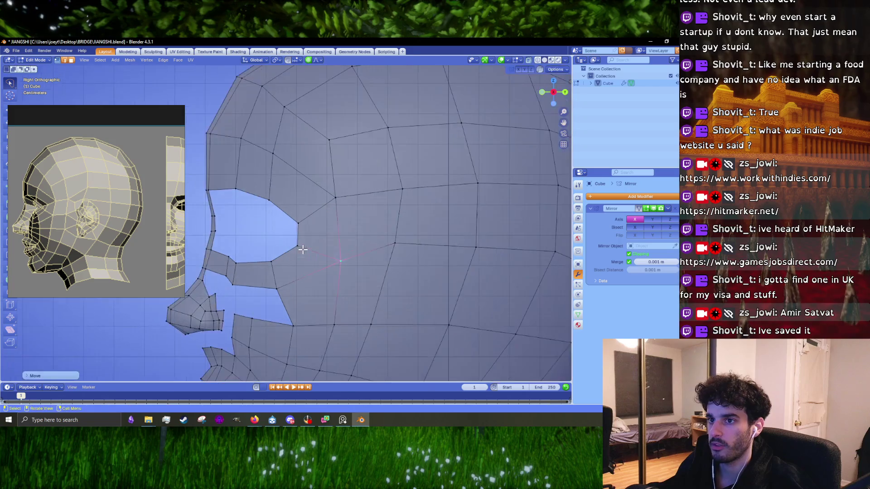
scroll(320, 235, "up", 1)
right_click_drag(212, 190, 254, 204, "ctrl")
key("g")
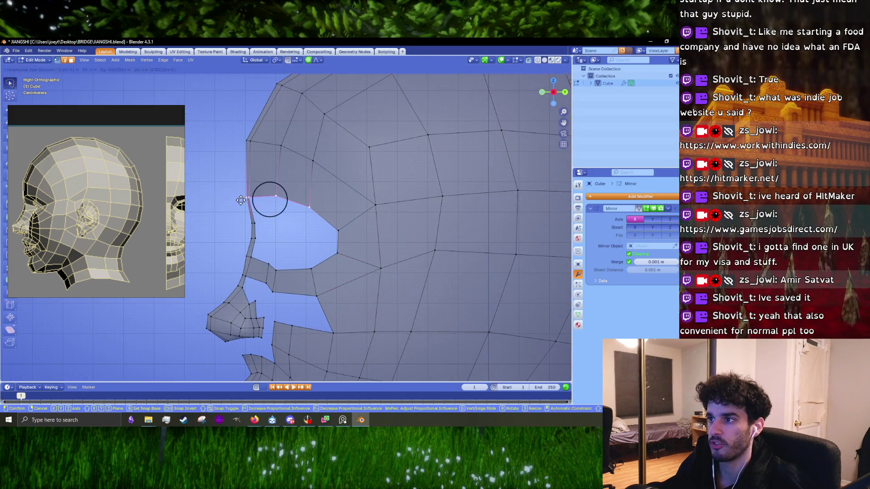
left_click(240, 200)
- Move the upper eye-corner vertex down and outward in two adjustments
scroll(260, 213, "up", 3)
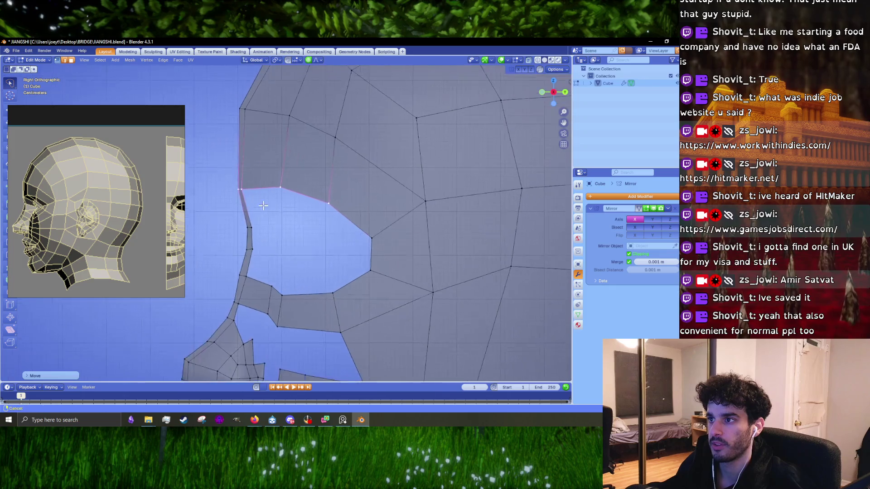
left_click(306, 199)
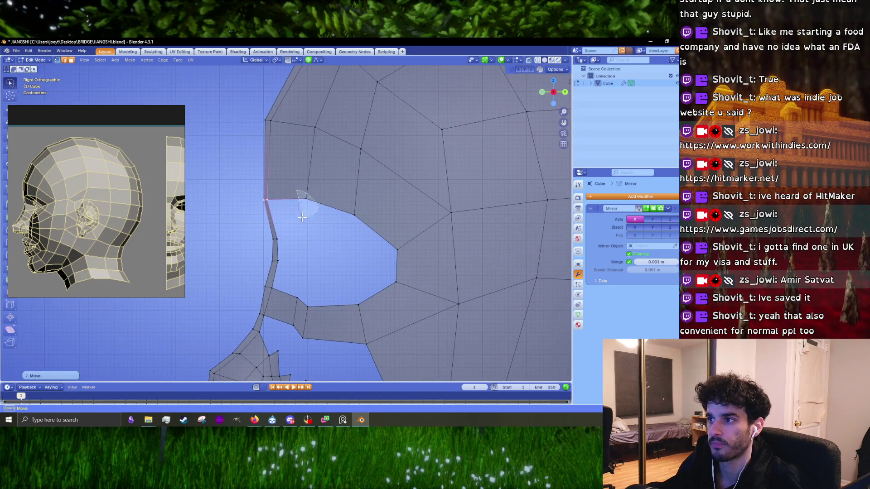
key("g")
left_click(317, 209)
key("g")
left_click(358, 217)
- Shift the two back-rim eye vertices rightward, then select the vertex right of the eye hole
middle_click_drag(398, 236, 367, 215, "shift")
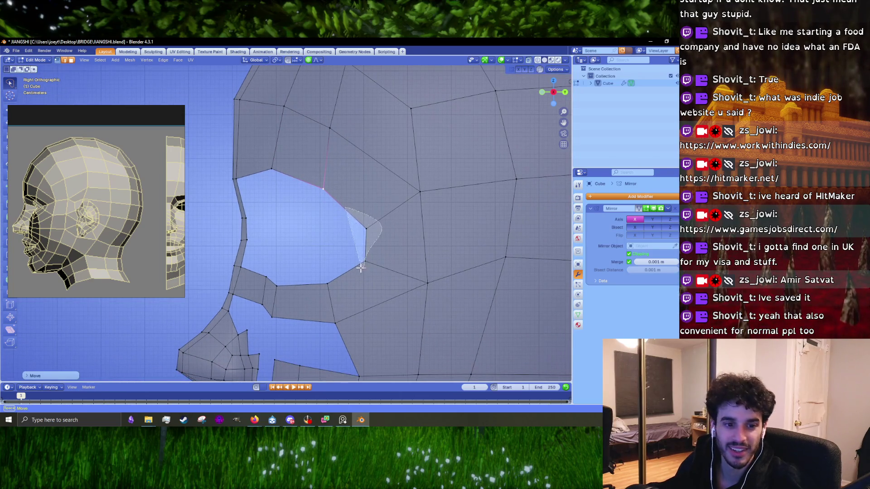
left_click(366, 233)
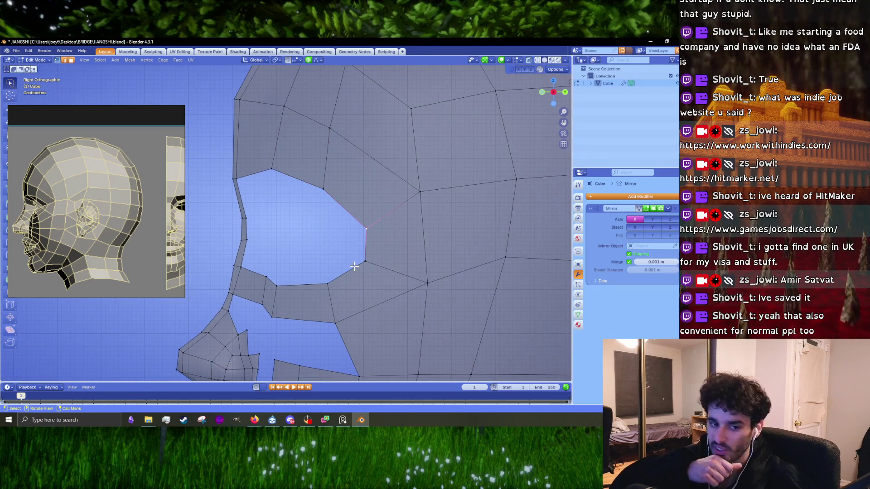
left_click(365, 263, "shift")
key("g")
left_click(370, 276)
key("r")
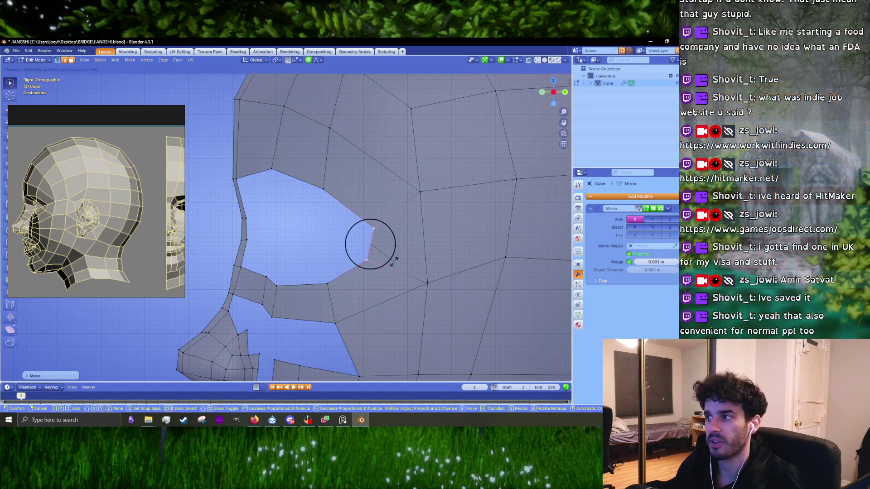
key("Escape")
key("r")
key("Escape")
scroll(428, 251, "down", 2, "shift")
left_click(427, 259)
scroll(388, 255, "down", 5)
scroll(371, 228, "up", 2)
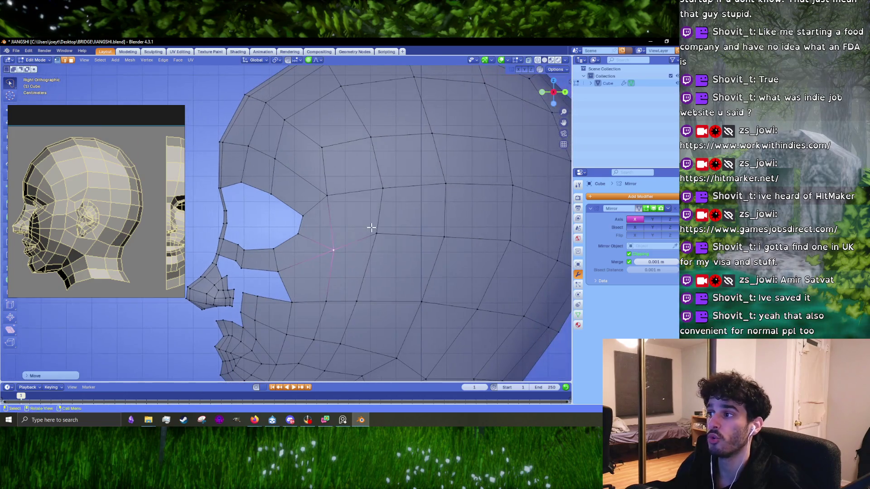
- Move the vertex beside the eye hole up and right toward the brow
key("g")
left_click(375, 233)
key("g")
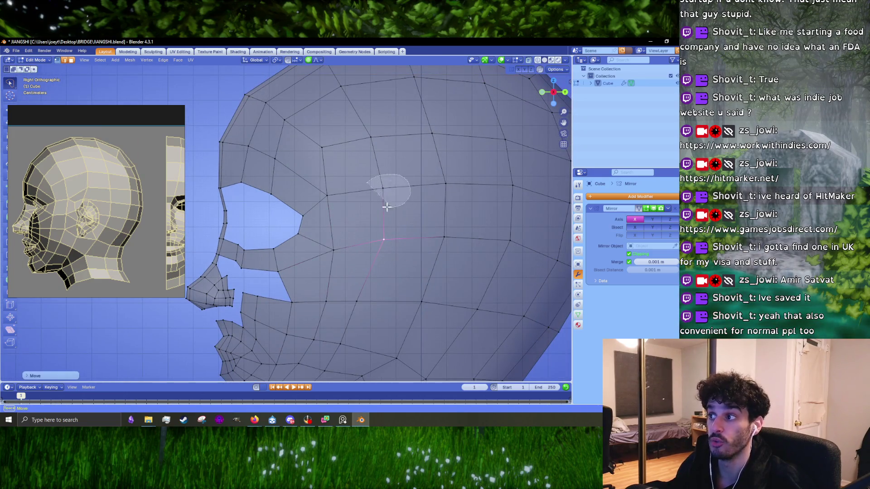
left_click(385, 205)
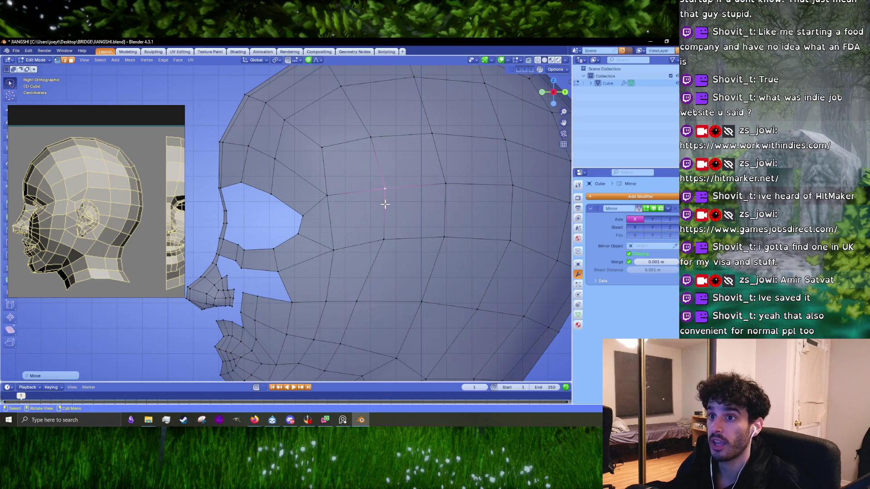
- Move the brow vertex and the vertex above the eye hole to the left
left_click(321, 147)
key("g")
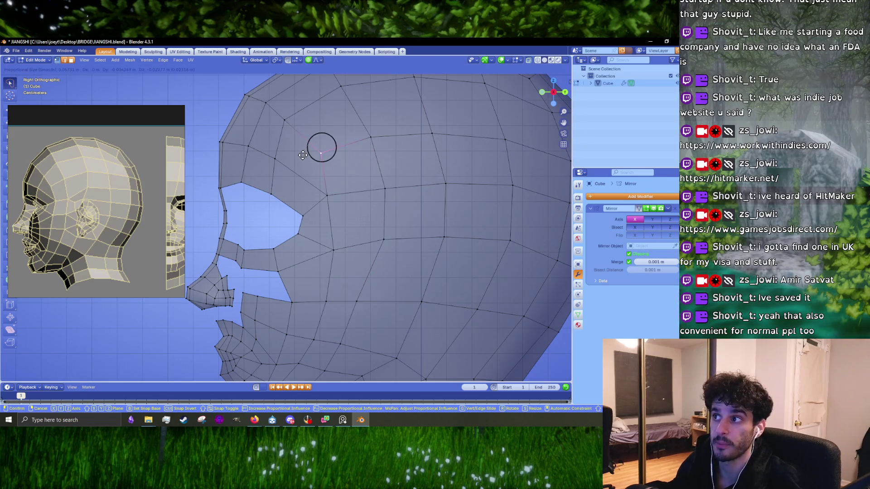
left_click(303, 157)
scroll(308, 176, "up", 2)
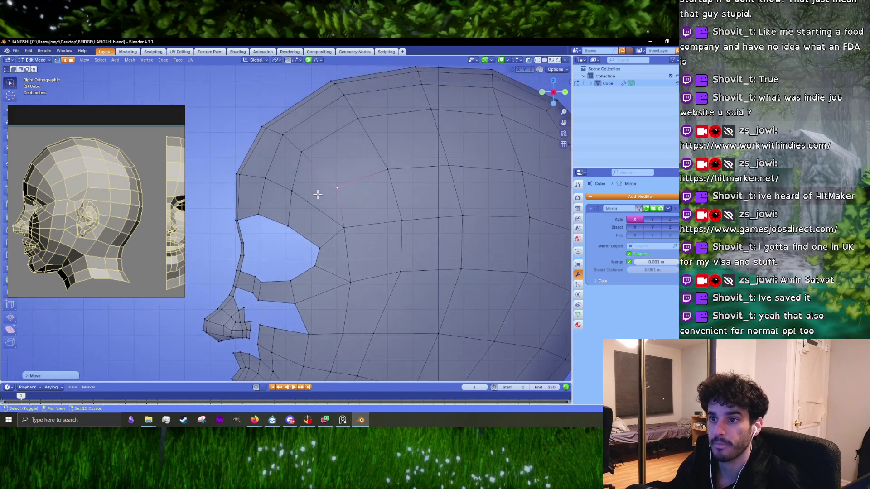
left_click_drag(306, 174, 304, 213)
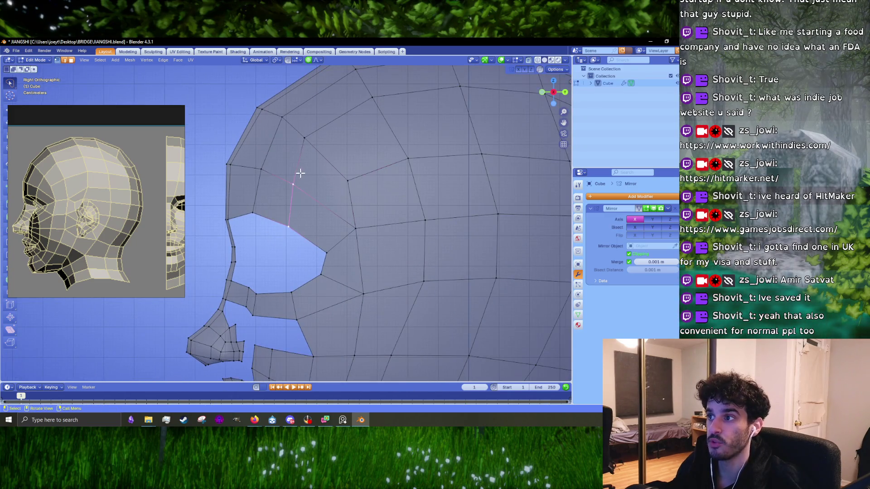
left_click(294, 185)
key("g")
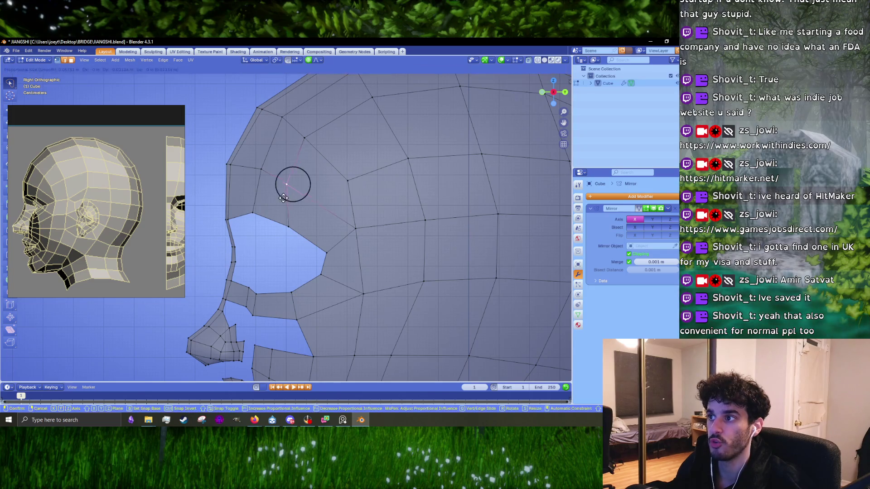
left_click(281, 191)
- Pull the forehead-edge vertex left, then nudge it together with the lower vertex leftward
left_click(254, 173)
key("g")
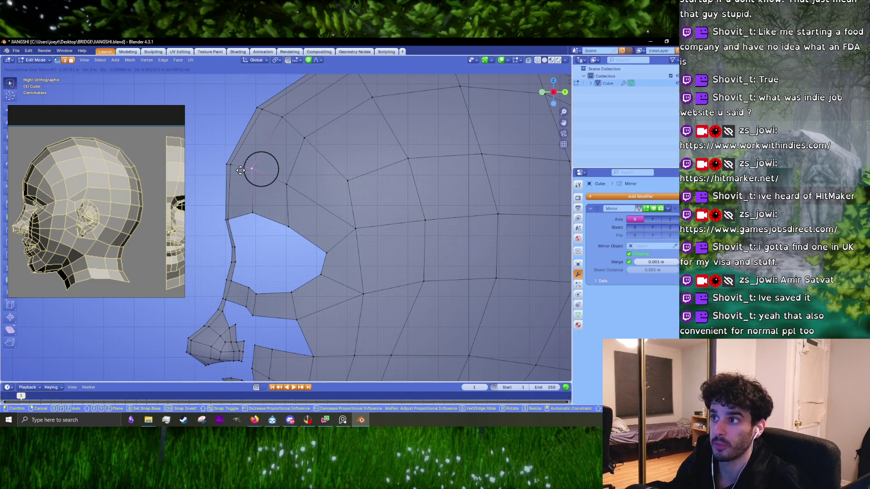
left_click(240, 171)
left_click(253, 212, "shift")
key("g")
left_click(248, 189)
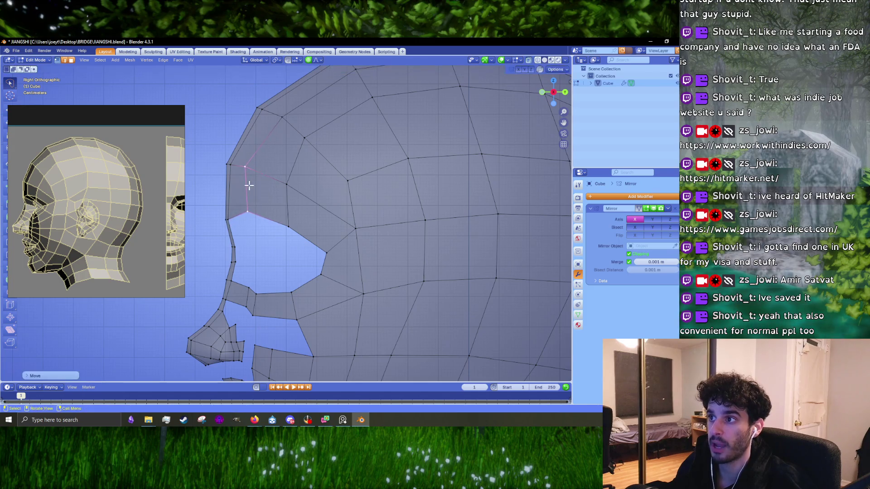
- Refine the two eye-socket vertices with further small moves and a falloff scale
key("g")
left_click(254, 159)
key("g")
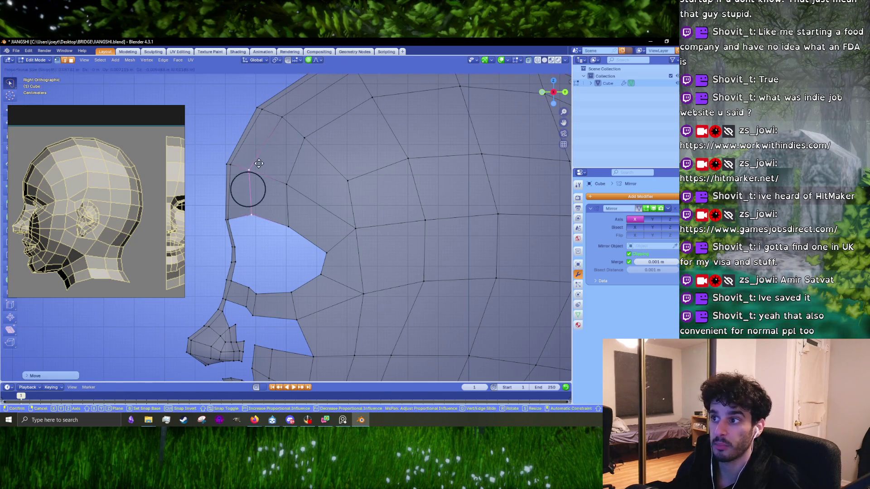
left_click(257, 163)
key("s")
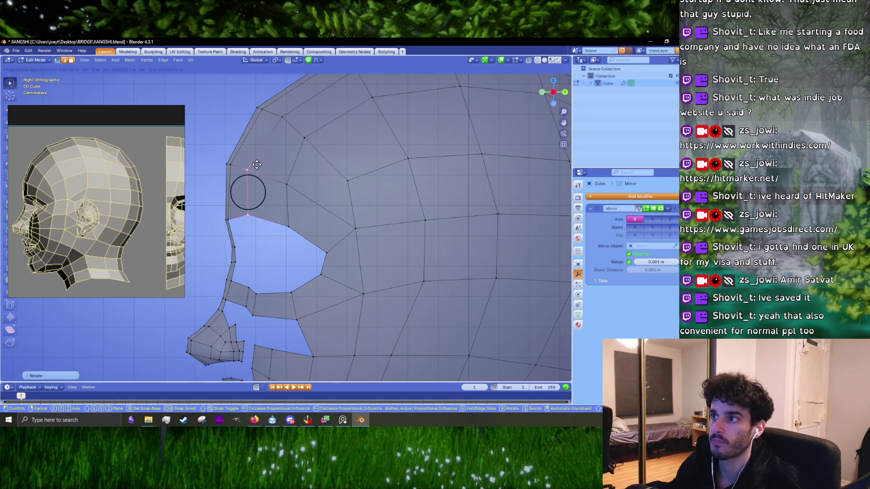
left_click(257, 163)
key("g")
left_click(258, 163)
- Nudge the eye-socket edge vertices and raise the vertex below the eye slightly
left_click(282, 117)
key("g")
left_click(279, 117)
left_click(348, 181)
key("g")
left_click(341, 194)
left_click(354, 234)
key("g")
left_click(334, 220)
- Drop the cheek vertex below the eye down and to the left
mouse_move(334, 219)
middle_mouse_down("shift")
mouse_move(363, 210)
mouse_move(342, 216)
middle_mouse_up("shift")
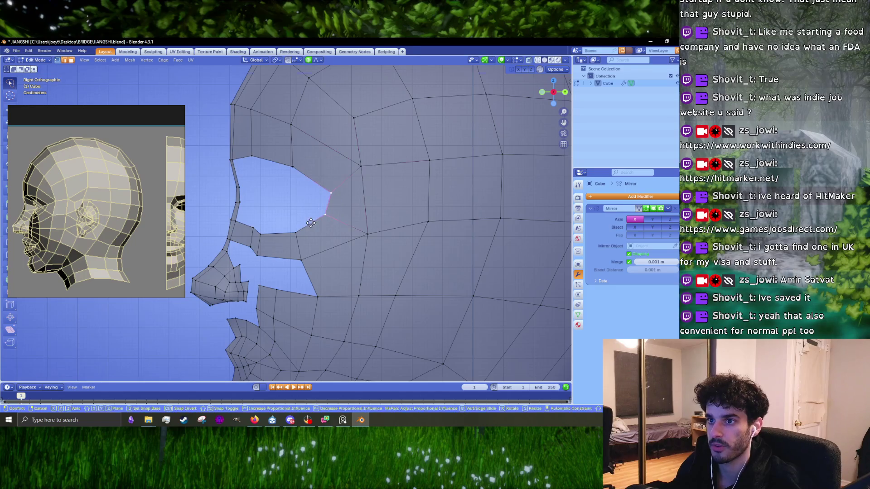
left_click(368, 233)
key("g")
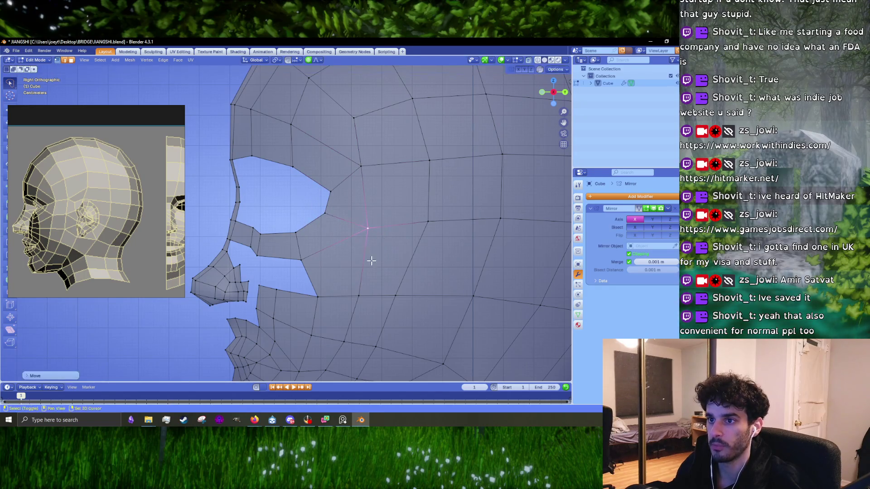
middle_click_drag(369, 258, 373, 202, "shift")
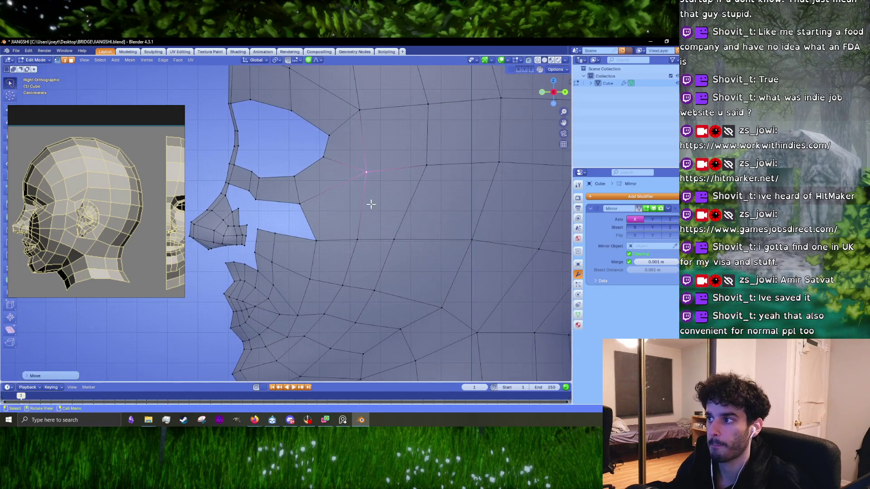
left_click(380, 306)
- Reposition the two vertices beside the mouth and two nearby cheek vertices
middle_click_drag(380, 306, 370, 258, "shift")
mouse_move(369, 258)
left_mouse_down()
mouse_move(346, 257)
mouse_move(344, 268)
left_mouse_up()
key("g")
left_click(344, 268)
mouse_move(401, 258)
left_mouse_down()
mouse_move(345, 300)
mouse_move(354, 299)
left_mouse_up()
key("g")
left_click(380, 270)
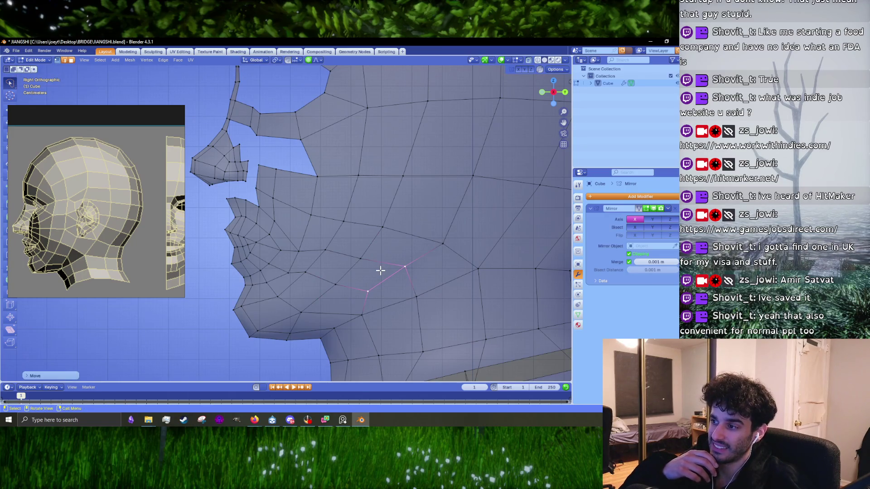
- Move the short lower-cheek edge up and to the right along the jaw
scroll(381, 271, "down", 3)
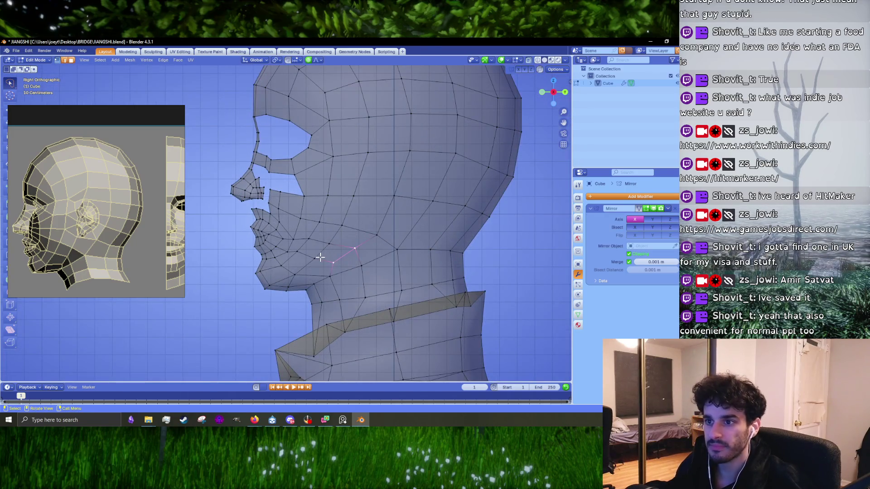
middle_click_drag(373, 223, 326, 245, "shift")
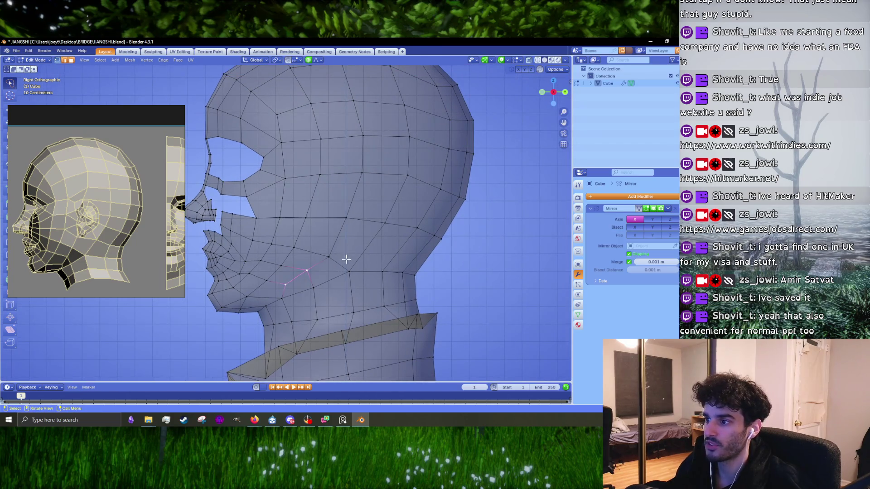
scroll(311, 279, "down", 2, "shift")
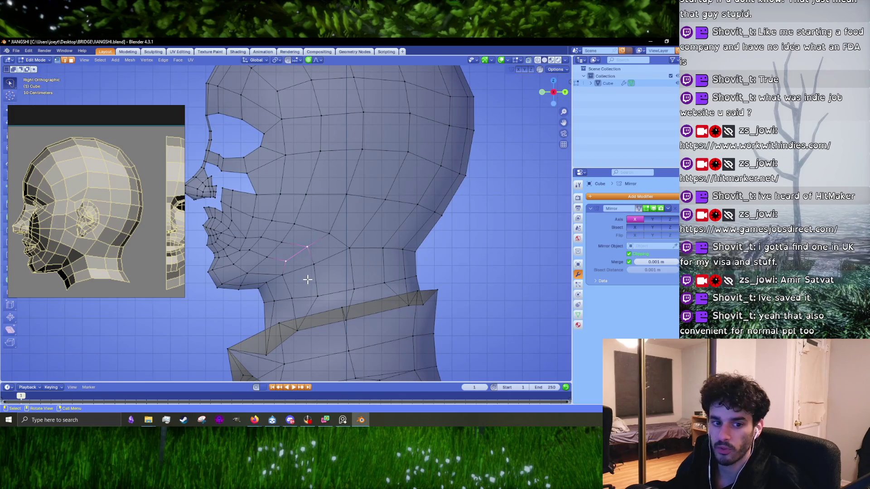
scroll(277, 285, "up", 1)
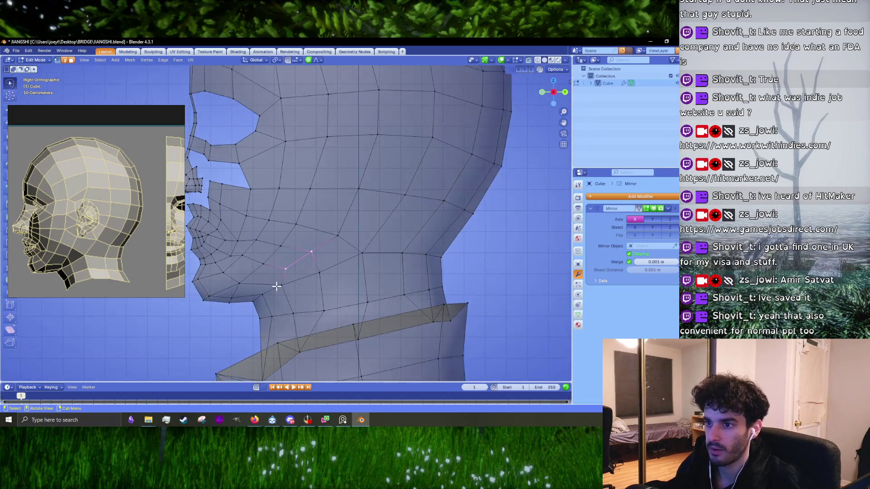
left_click(263, 292)
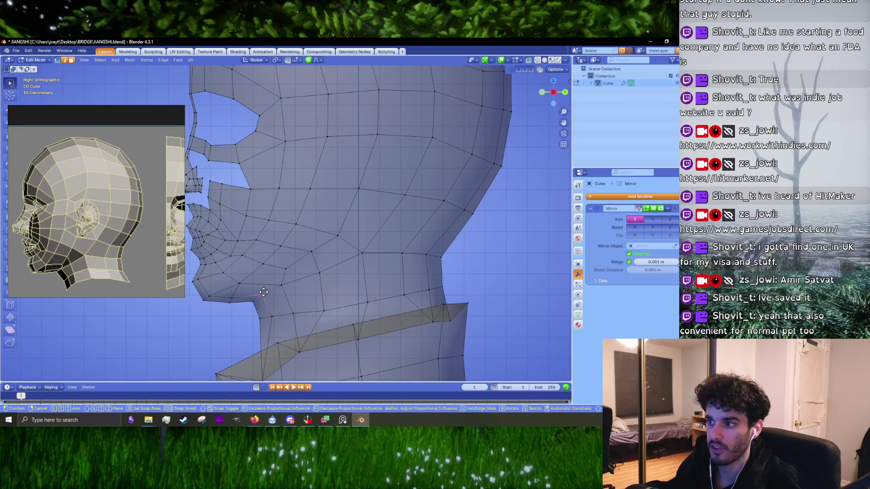
left_click(284, 270)
key("g")
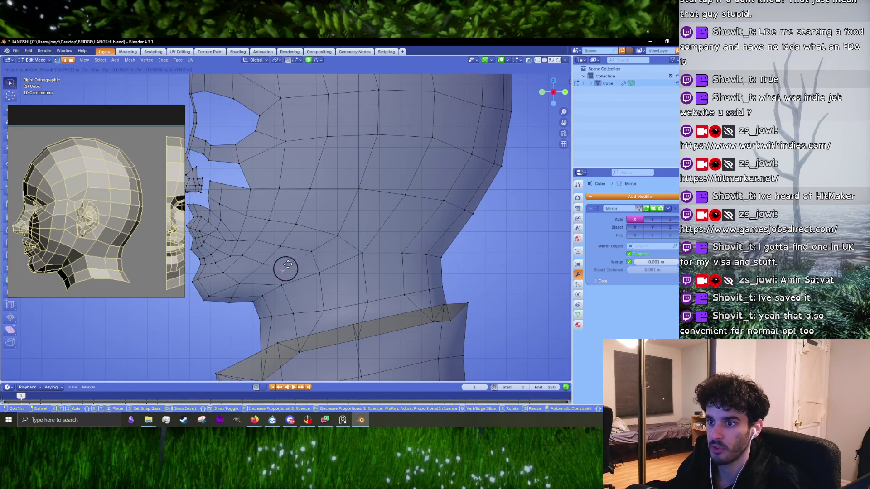
left_click(310, 250)
key("g")
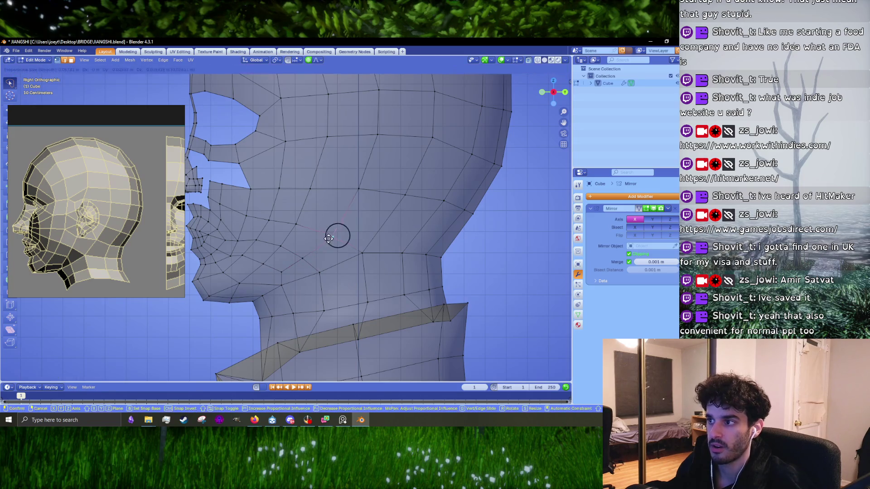
left_click(321, 240)
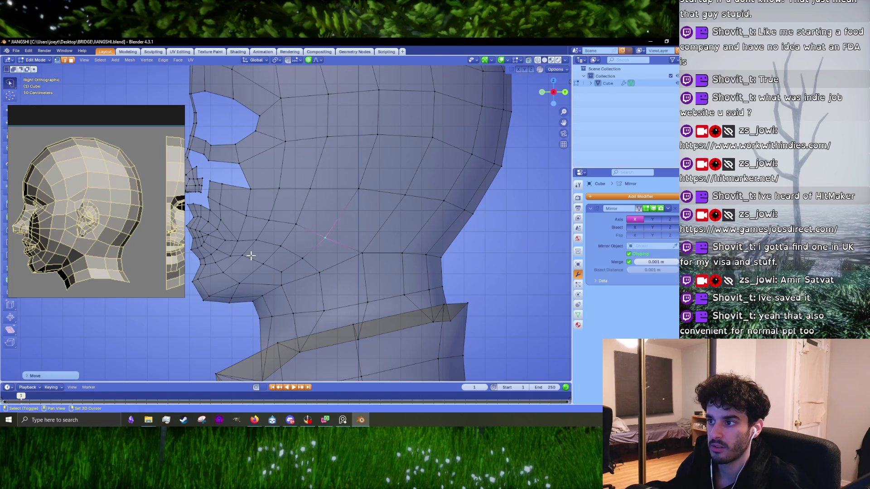
- Nudge the remaining cheek vertices with smooth proportional moves
middle_click_drag(251, 256, 268, 253, "shift")
key("g")
left_click(338, 240)
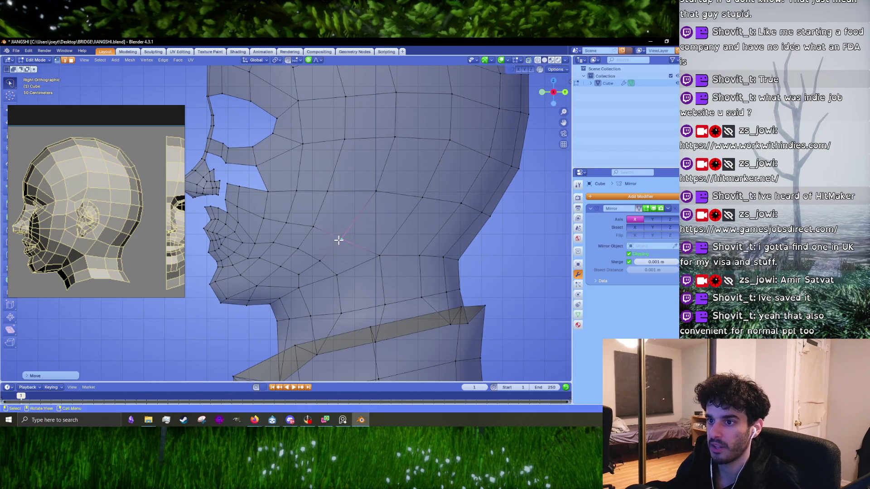
key("g")
left_click(362, 195)
key("g")
left_click(420, 197)
- Pull three cranium vertices, up to the top of the head, slightly left
mouse_move(424, 200)
middle_mouse_down("shift")
mouse_move(430, 204)
mouse_move(357, 244)
middle_mouse_up("shift")
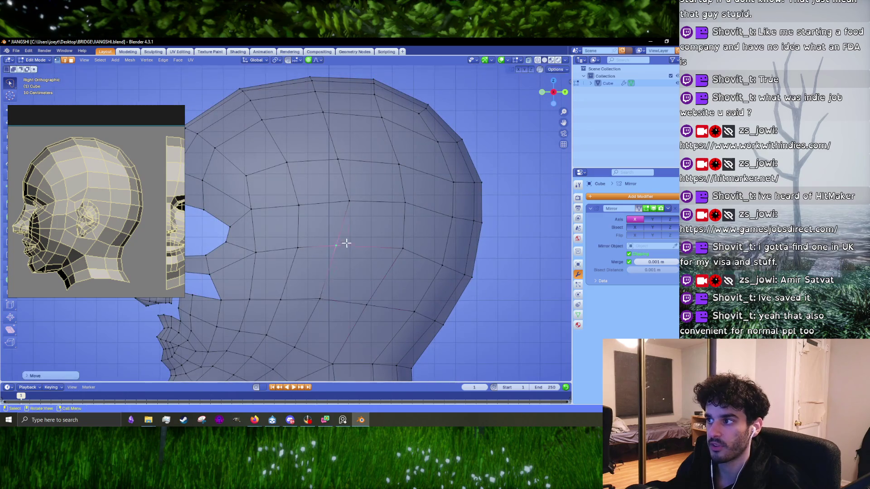
left_click(352, 187)
key("g")
left_click(345, 187)
left_click(340, 167)
key("g")
left_click(338, 164)
left_click(323, 112)
key("g")
left_click(320, 111)
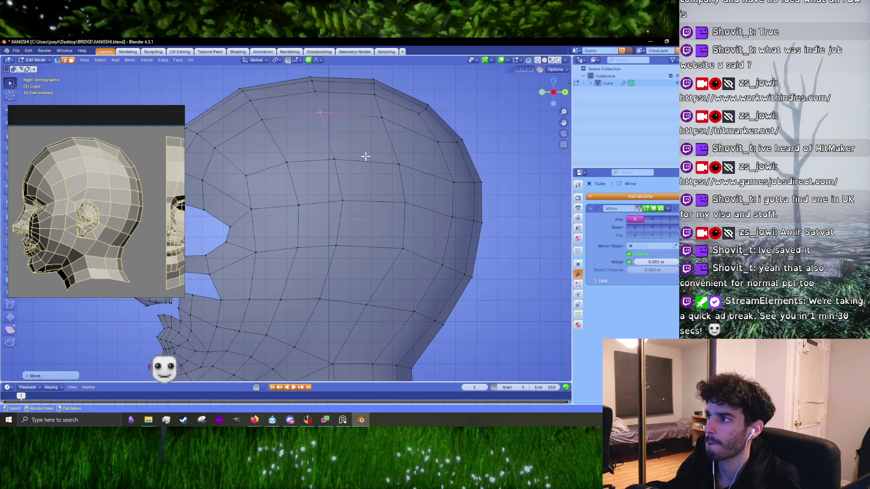
- Select a vertex on the back of the head and switch to front view
left_click(402, 198)
scroll(381, 193, "down", 1)
scroll(362, 227, "down", 1)
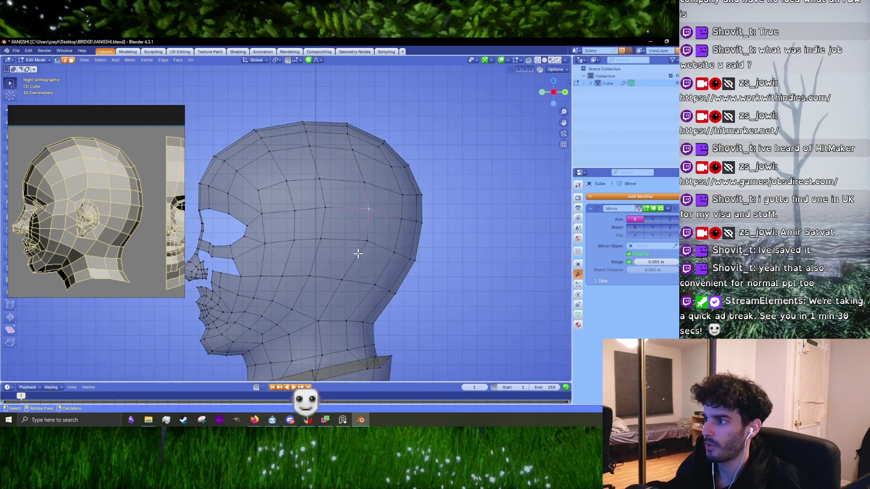
key("KP_1")
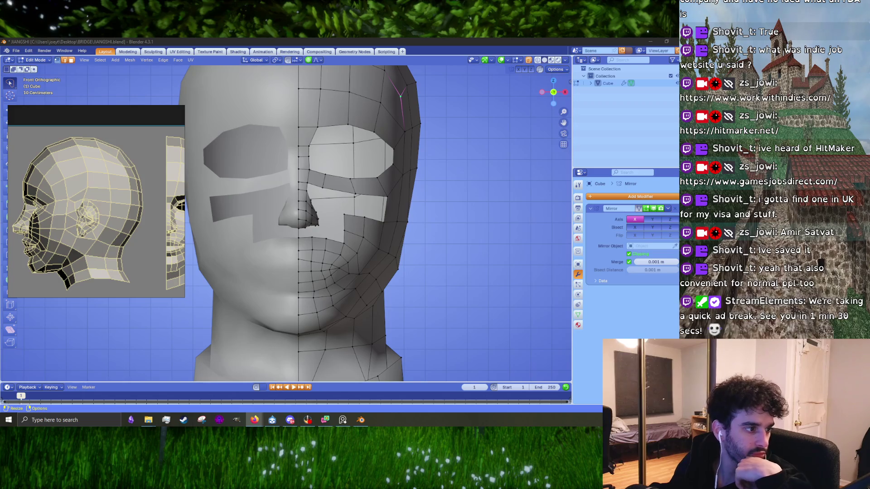
- Orbit the head in perspective, then return to front orthographic view framed on the eye and nose
scroll(403, 281, "down", 3)
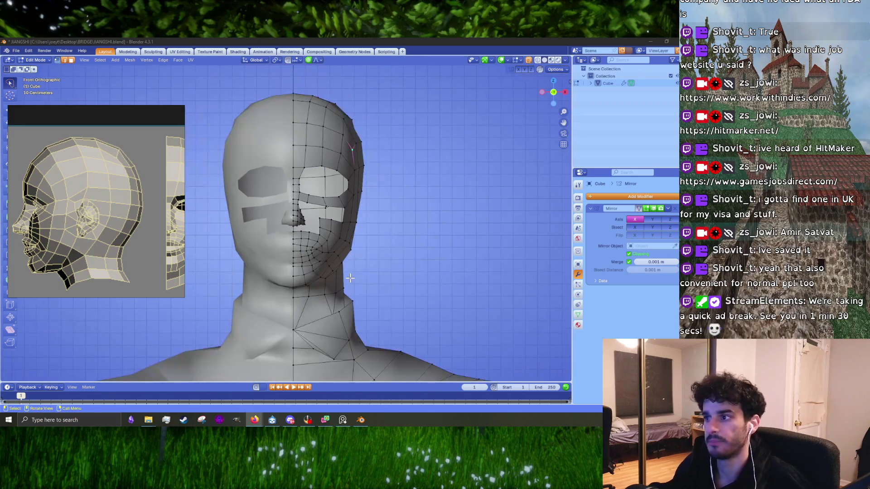
middle_click_drag(424, 253, 353, 260)
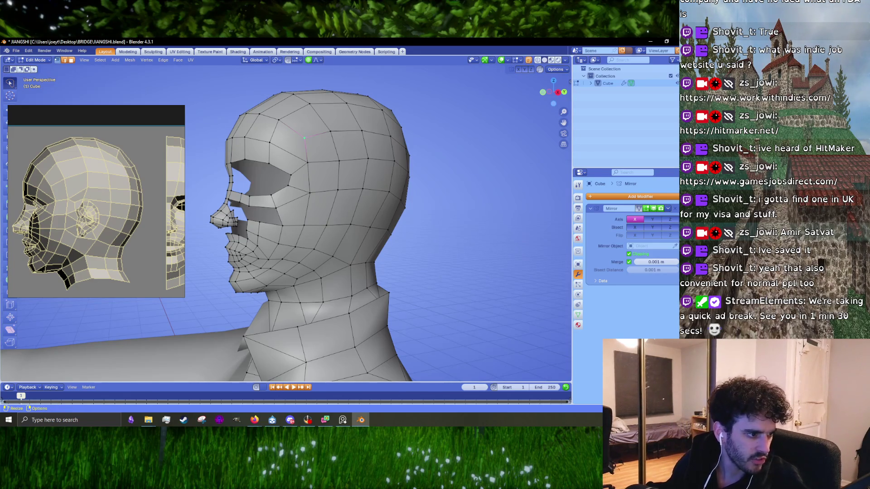
mouse_move(320, 255)
middle_mouse_down("shift")
mouse_move(308, 240)
mouse_move(288, 254)
mouse_move(348, 255)
mouse_move(366, 270)
middle_mouse_up("shift")
key("KP_1")
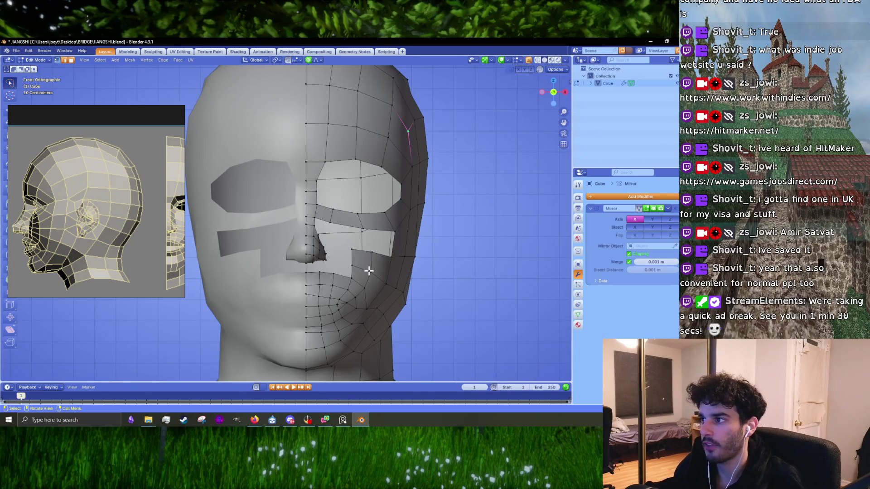
scroll(368, 270, "up", 2)
middle_click_drag(384, 226, 368, 226, "shift")
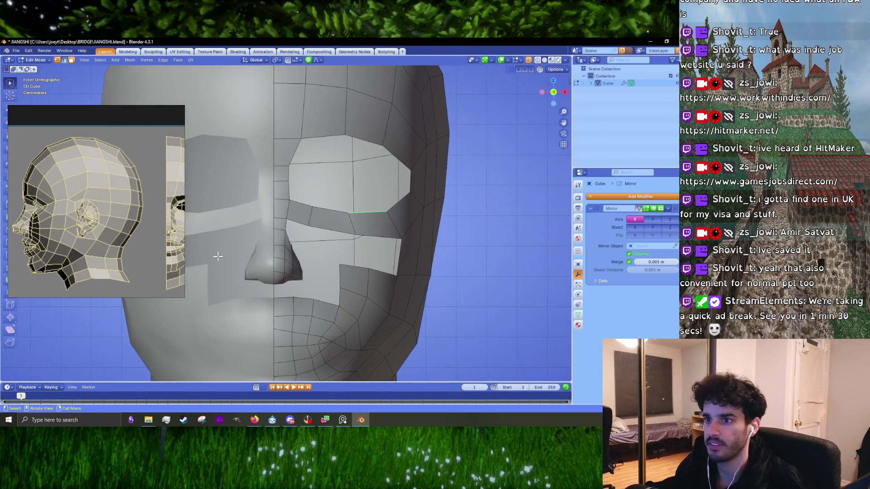
scroll(96, 197, "down", 5)
scroll(177, 213, "up", 10)
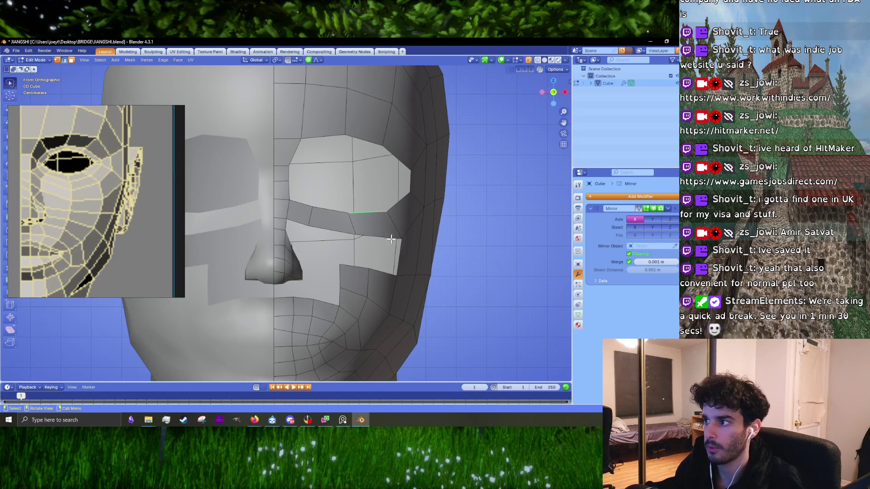
- Select the under-eye edge and move it left and up in two soft-falloff grabs
scroll(403, 271, "up", 2)
middle_click_drag(411, 244, 382, 243, "shift")
key("1")
left_click(372, 295)
scroll(334, 218, "down", 3)
scroll(353, 231, "up", 2)
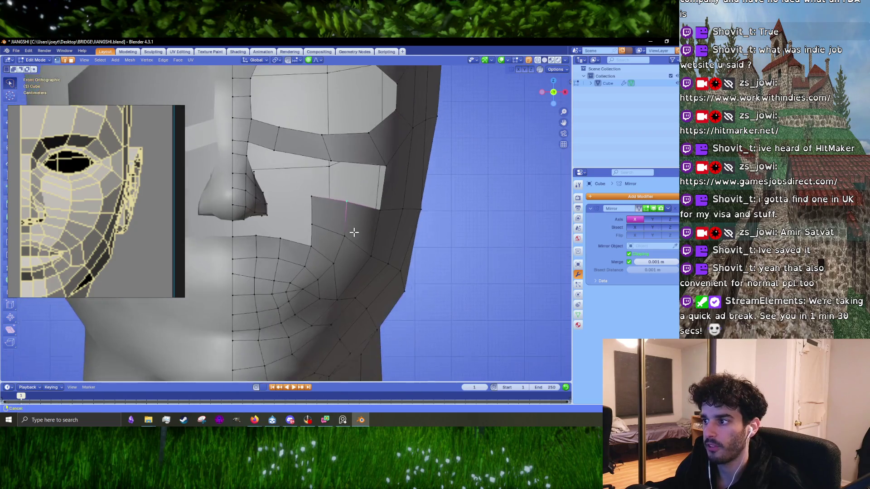
scroll(330, 223, "up", 1)
middle_click_drag(330, 224, 335, 265, "shift")
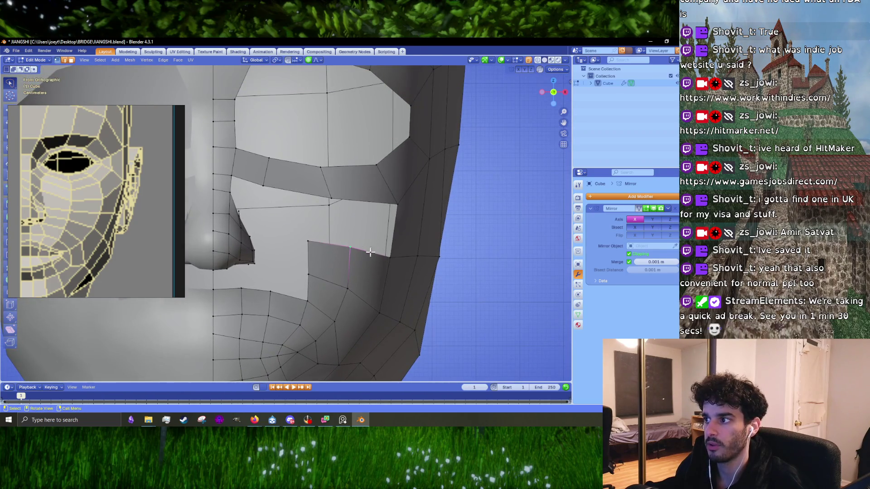
key("g")
left_click(314, 239)
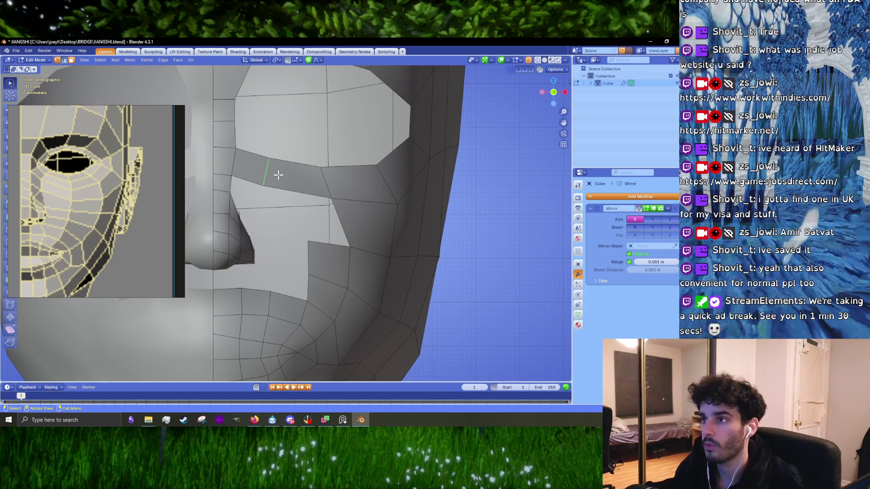
key("g")
left_click(285, 176)
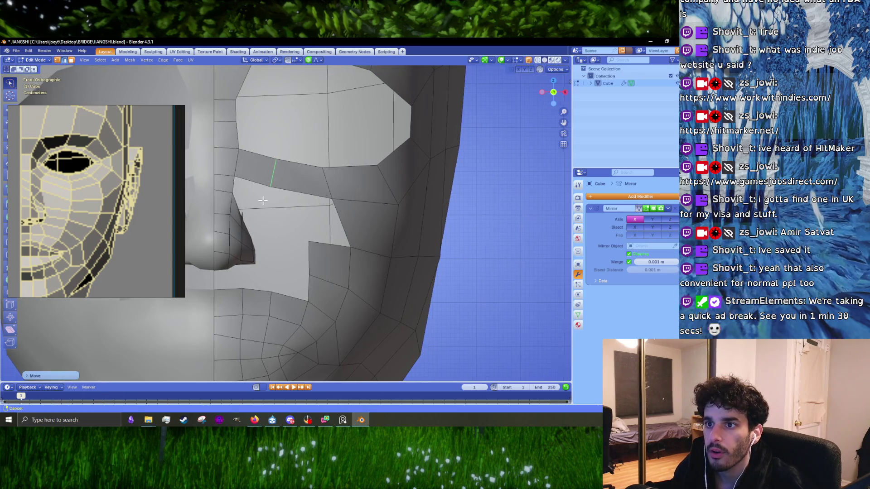
- Move the horizontal edge beneath the eye left and raise the lower cheek edge higher
middle_click_drag(251, 180, 277, 184, "shift")
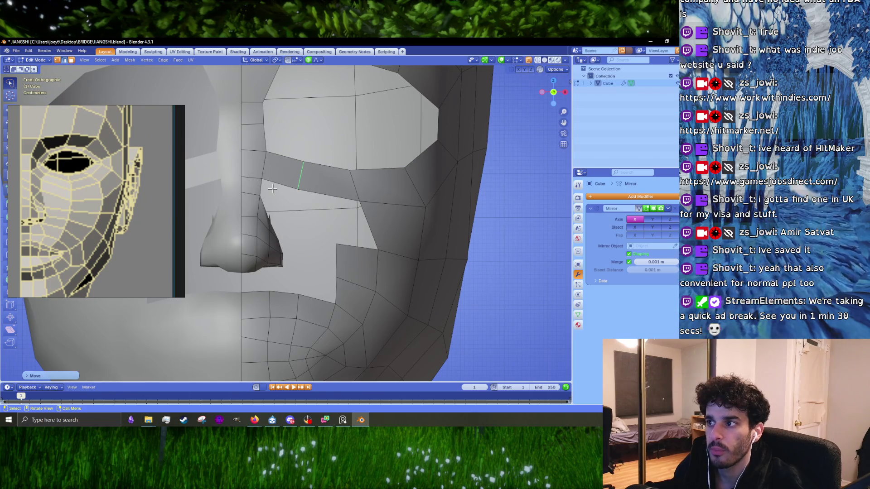
left_click(321, 194)
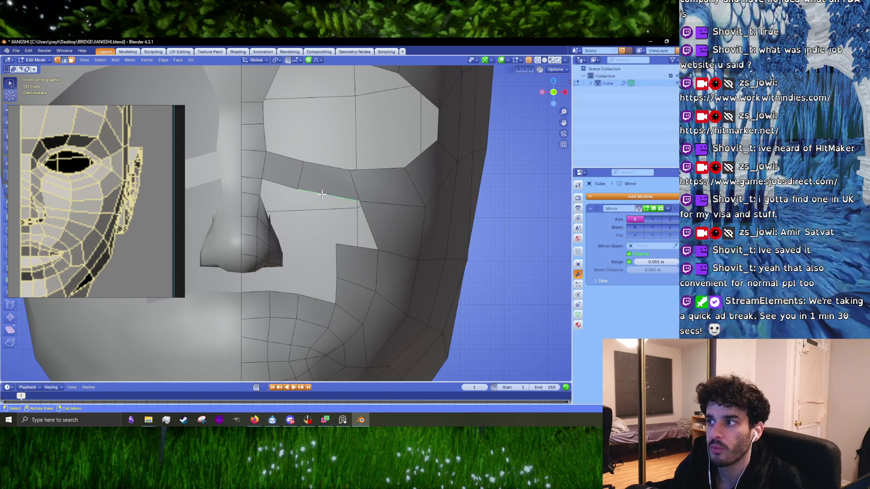
middle_click_drag(343, 268, 342, 242, "shift")
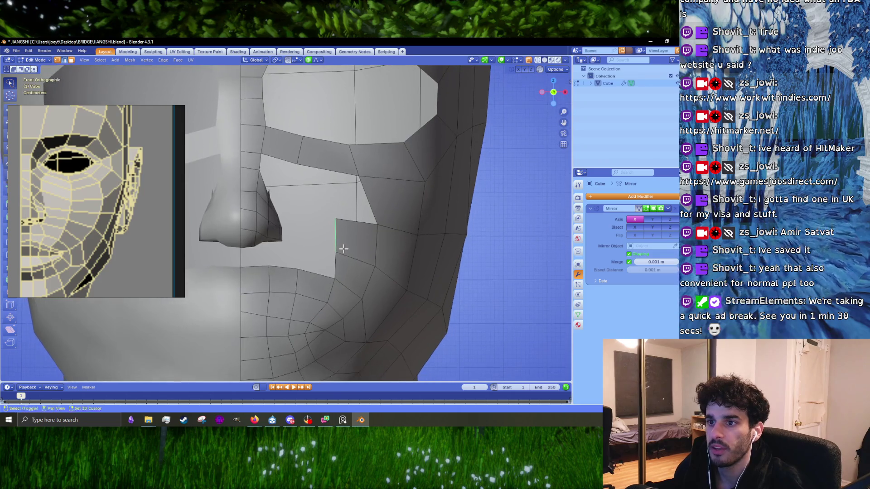
key("g")
left_click(340, 229)
left_click(329, 282)
key("g")
right_click(329, 281)
key("g")
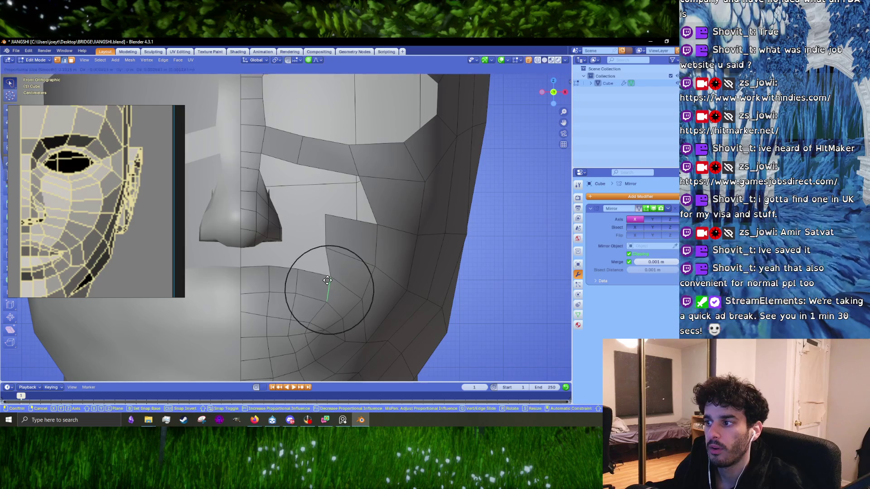
left_click(327, 226)
key("g")
left_click(317, 207)
- Fill a face between the cheek edge and the edge beside the nose, then adjust its corner vertex to the side profile
left_click(321, 171, "shift")
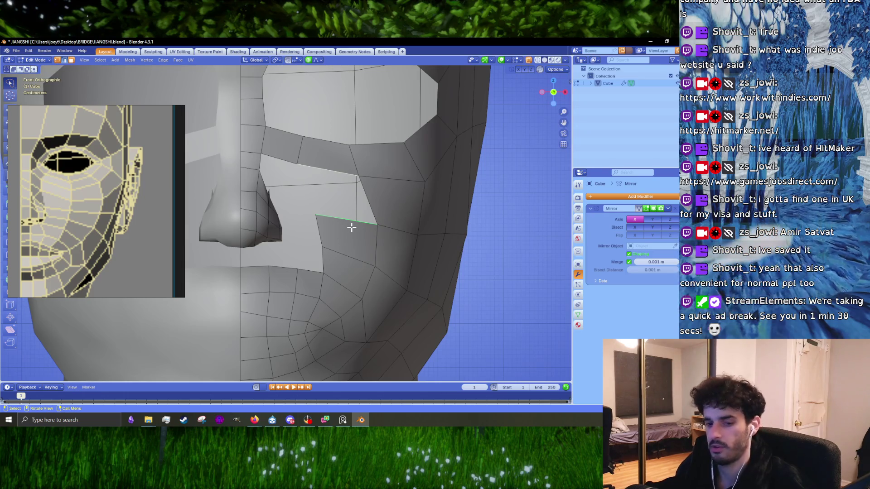
key("f")
key("1")
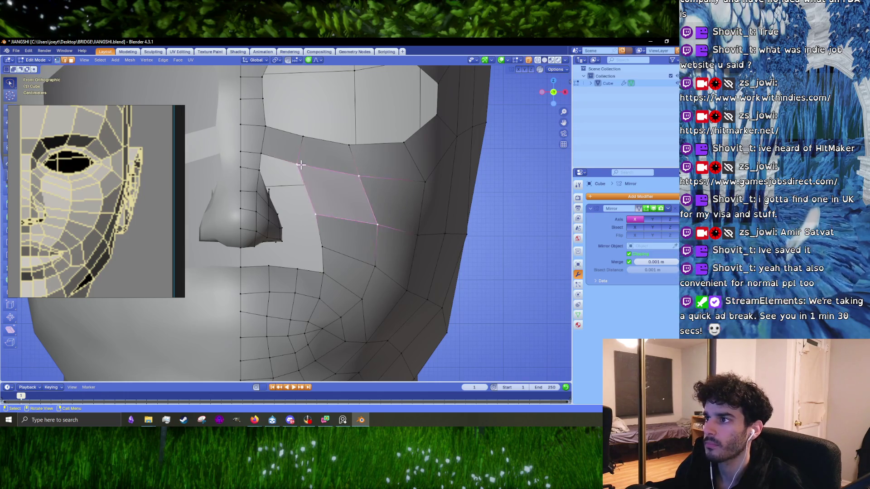
left_click(301, 164)
scroll(294, 186, "up", 2)
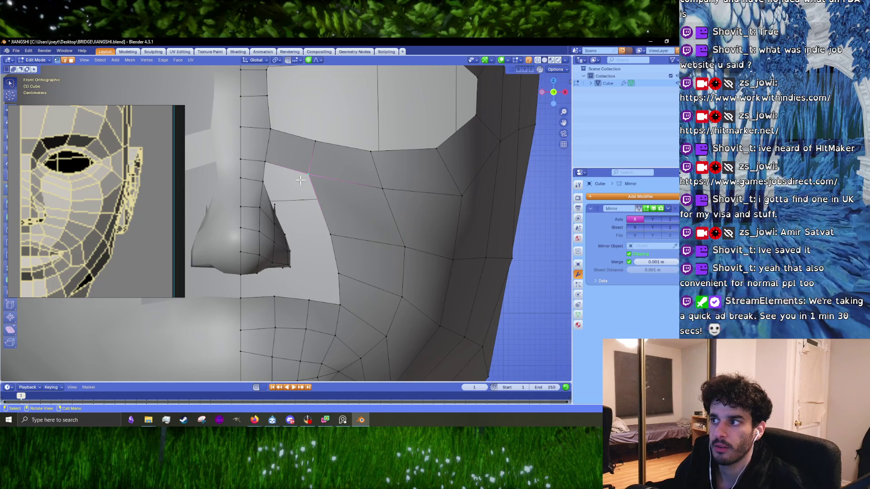
mouse_move(300, 181)
middle_mouse_down()
mouse_move(266, 179)
mouse_move(434, 190)
middle_mouse_up()
scroll(434, 191, "down", 2)
left_click_drag(390, 193, 395, 193)
scroll(45, 189, "down", 5)
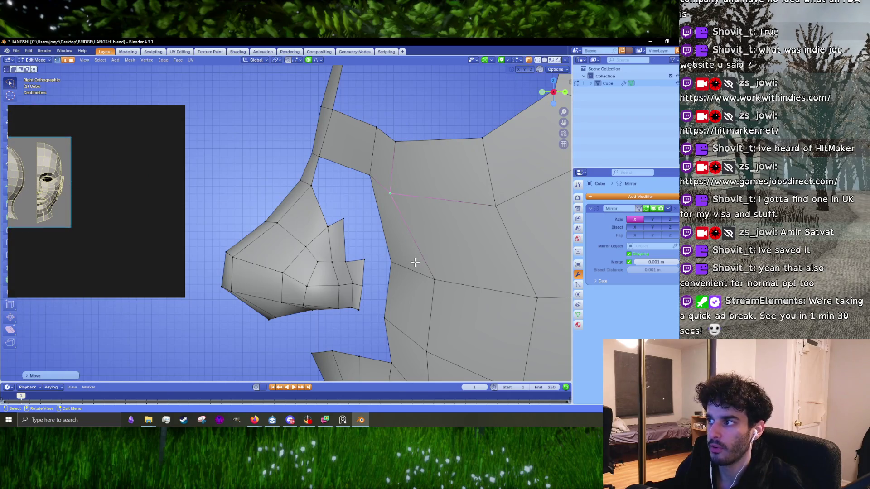
- Move the cheek face on the silhouette outward with proportional editing
key("c")
left_click(380, 245)
key("Escape")
key("c")
key("Escape")
key("ctrl+z")
key("ctrl+z")
left_click(369, 212)
mouse_move(368, 212)
middle_mouse_down()
mouse_move(399, 203)
mouse_move(395, 213)
middle_mouse_up()
scroll(392, 224, "up", 5)
key("g")
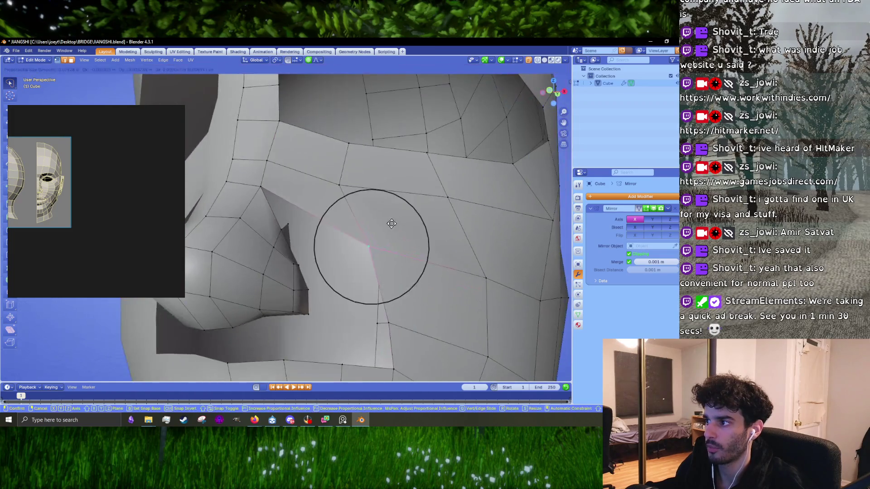
scroll(393, 224, "down", 4)
mouse_move(398, 252)
middle_mouse_down()
mouse_move(373, 241)
mouse_move(451, 203)
middle_mouse_up()
left_click(388, 227)
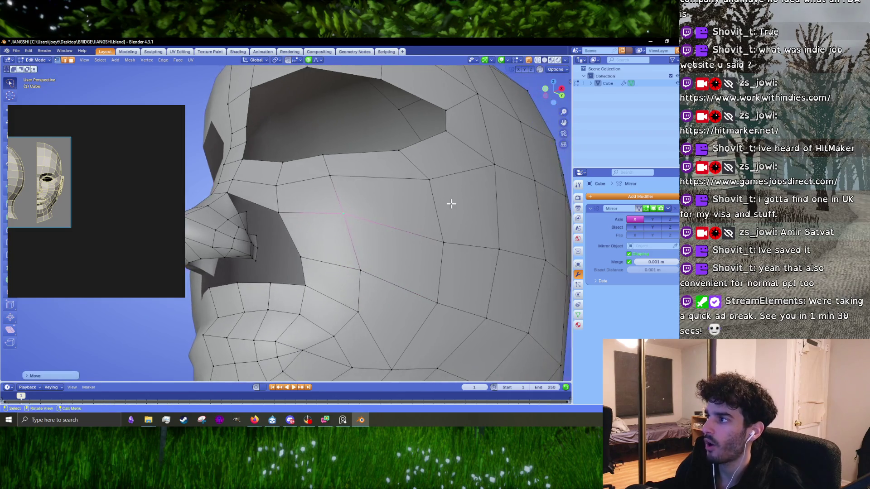
left_click(451, 203)
- Reposition the cheek vertex below the eye, settling it lower on the cheek
left_click(440, 241)
key("g")
scroll(407, 220, "down", 2)
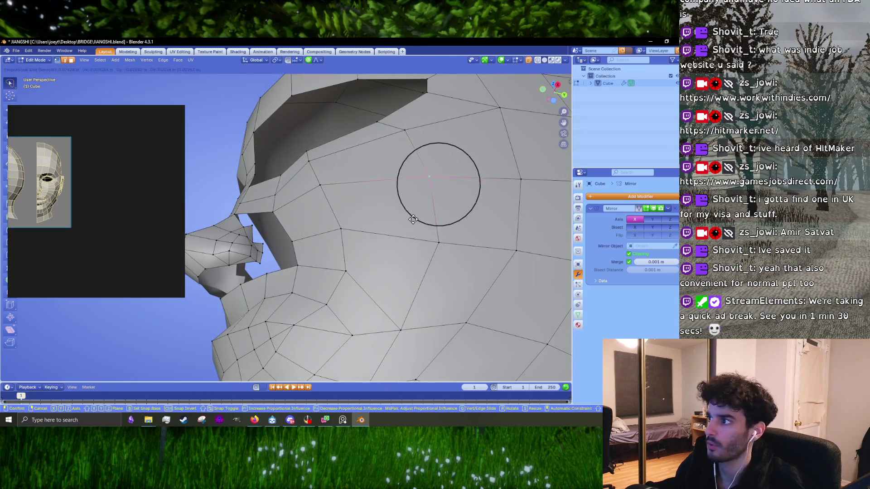
left_click(407, 219)
mouse_move(408, 219)
middle_mouse_down()
mouse_move(380, 285)
mouse_move(350, 283)
mouse_move(382, 295)
mouse_move(378, 271)
mouse_move(391, 243)
mouse_move(334, 263)
mouse_move(345, 276)
middle_mouse_up()
key("g")
left_click(375, 268)
scroll(369, 295, "down", 3)
scroll(334, 263, "up", 2)
left_click(350, 277)
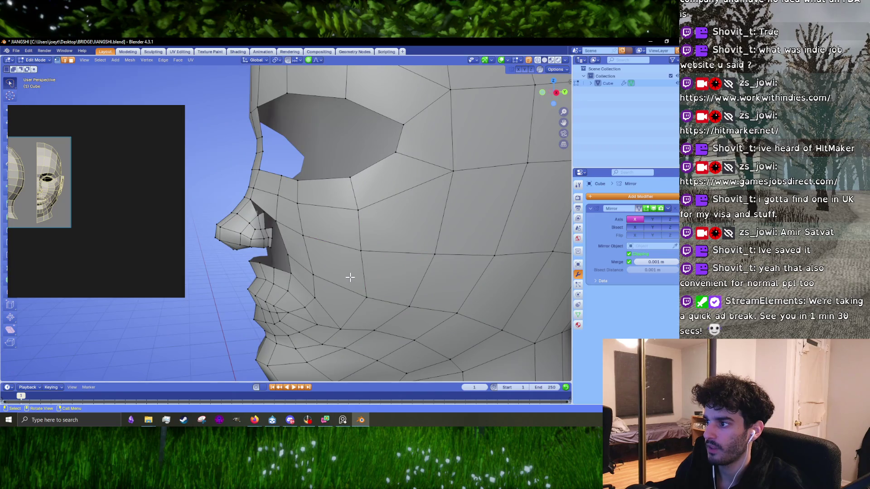
left_click(363, 295)
scroll(112, 184, "down", 3)
scroll(56, 195, "up", 6)
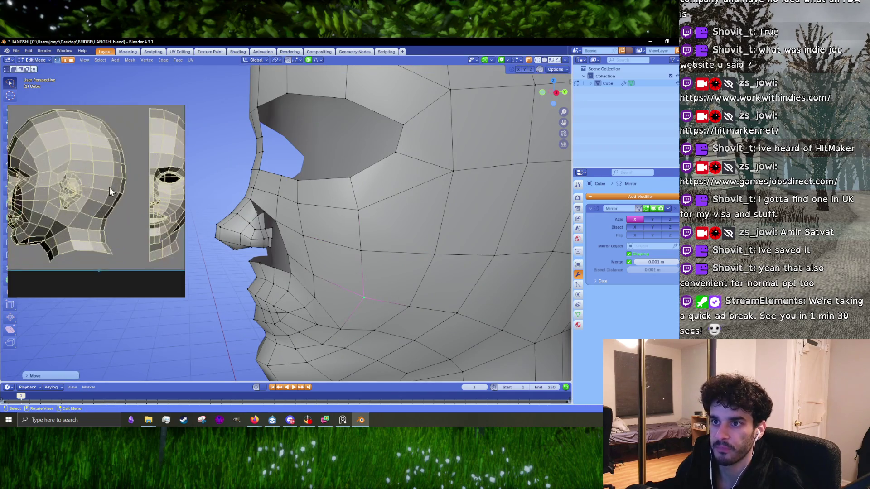
- Orbit to a side view of the face and brush-select cheek vertices
middle_click_drag(318, 218, 367, 233)
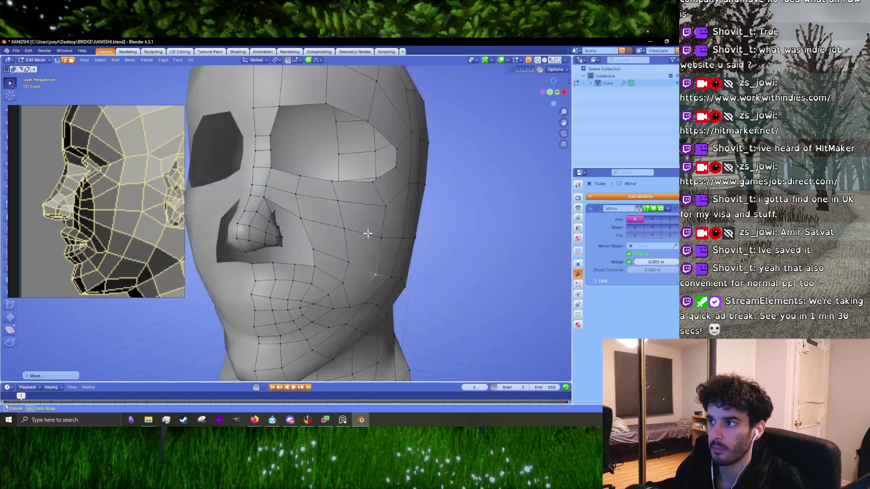
scroll(324, 213, "up", 4)
mouse_move(325, 214)
middle_mouse_down()
mouse_move(334, 221)
mouse_move(317, 201)
middle_mouse_up()
key("c")
key("Escape")
mouse_move(334, 247)
middle_mouse_down()
mouse_move(326, 235)
mouse_move(419, 321)
mouse_move(418, 277)
middle_mouse_up()
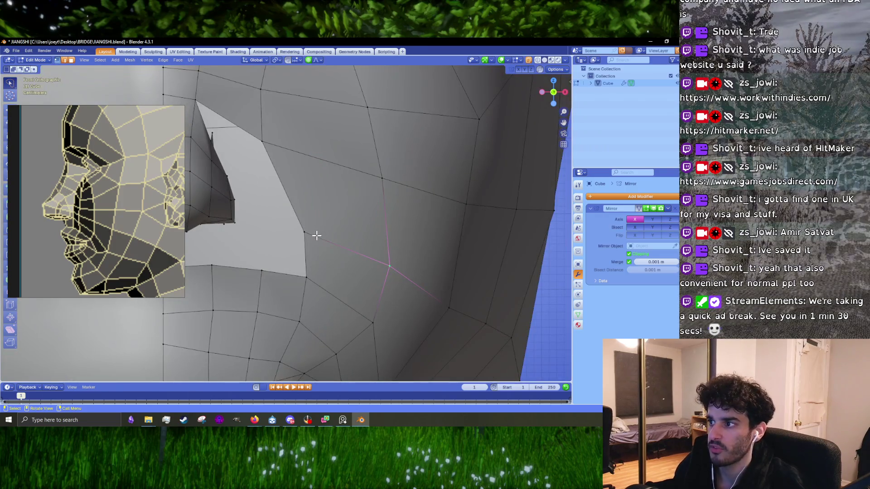
left_click(316, 235)
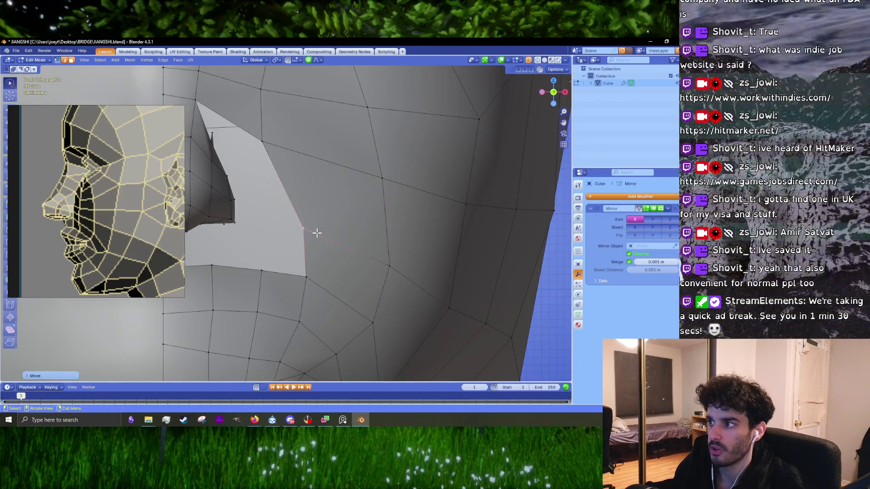
key("c")
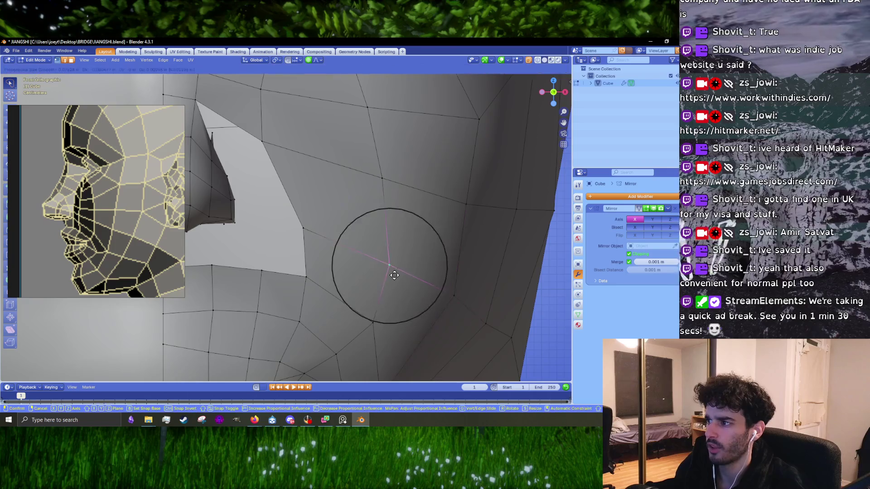
key("Escape")
scroll(399, 295, "down", 3)
- Select the jaw vertex and raise it into place with soft falloff
key("g")
left_click(334, 273)
key("c")
key("Escape")
key("c")
key("Escape")
left_click(358, 279)
key("c")
key("Escape")
key("c")
key("Escape")
key("g")
left_click(414, 258)
scroll(390, 259, "down", 4)
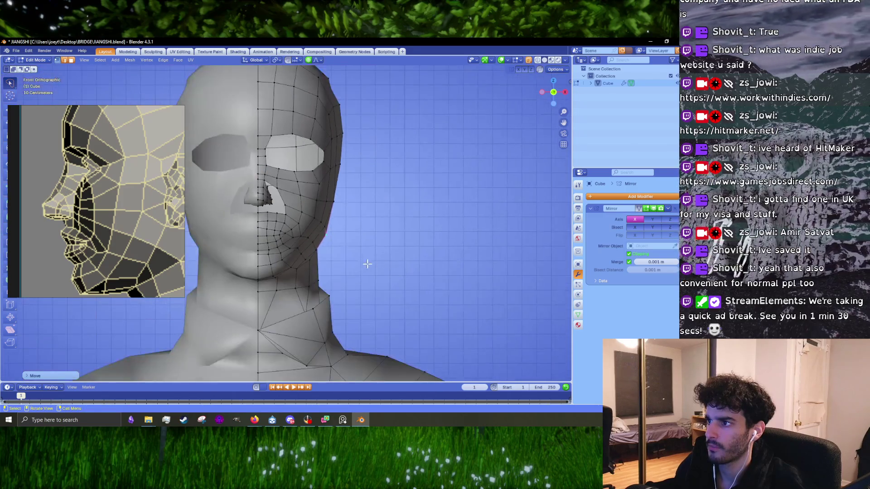
- Move the cheek vertex beside the nose wing to the right with soft falloff, then check it at an angle
scroll(297, 253, "up", 2)
scroll(297, 253, "up", 3)
key("c")
left_click(316, 246)
key("Escape")
scroll(83, 165, "down", 5)
scroll(83, 165, "up", 8)
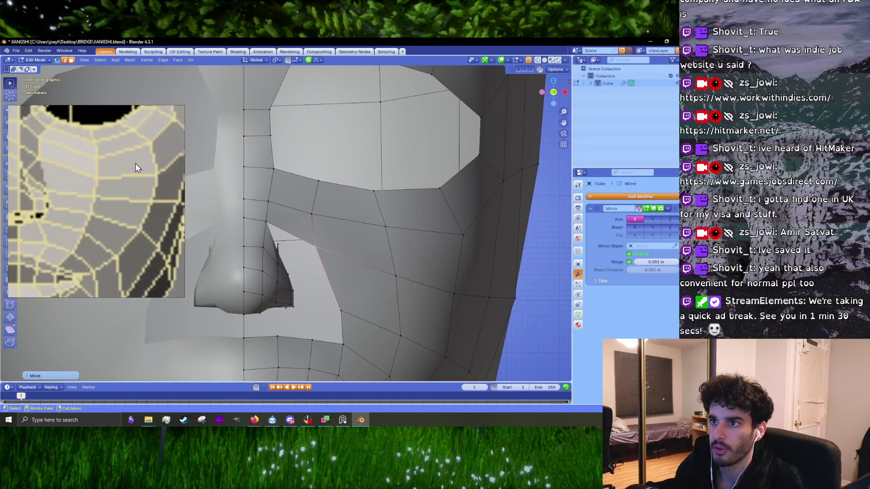
middle_click_drag(294, 247, 317, 231, "shift")
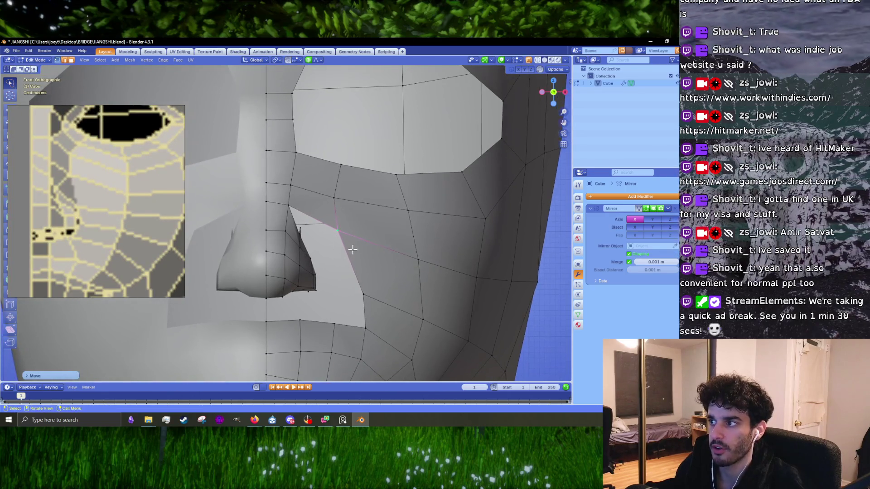
key("g")
left_click(345, 236)
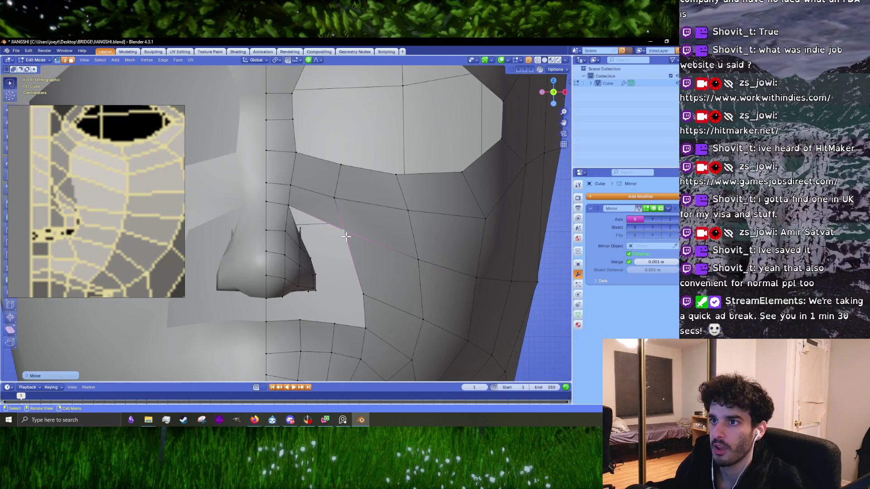
mouse_move(345, 236)
middle_mouse_down()
mouse_move(290, 237)
mouse_move(300, 234)
middle_mouse_up()
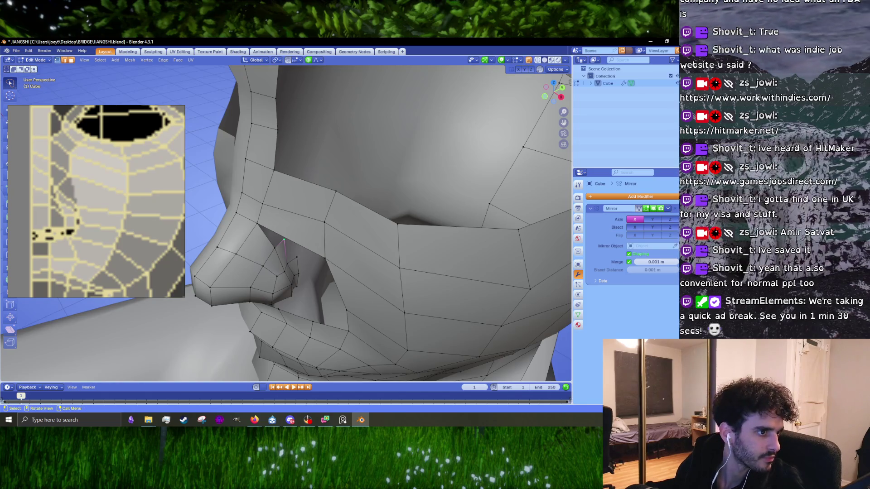
key("alt+Tab")
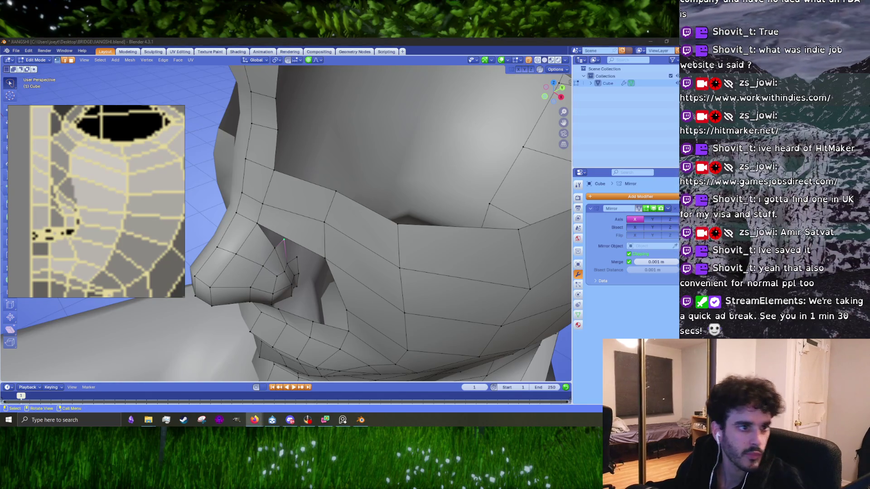